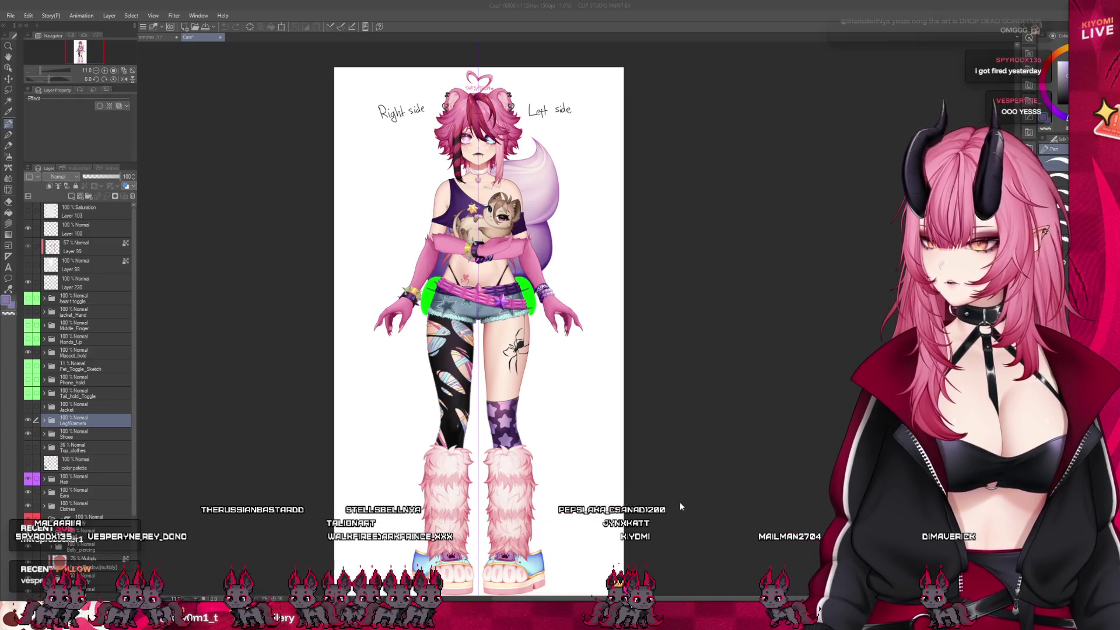
Zoom in and out around the character's legs to inspect the leg warmers.
left_click(680, 506)
scroll(485, 97, "up", 5)
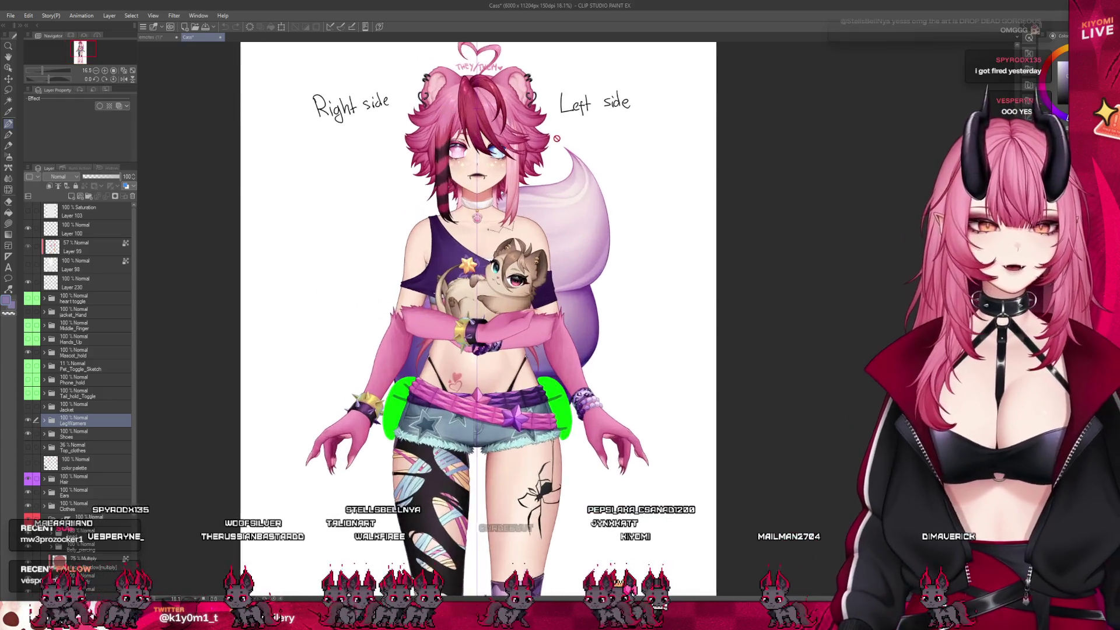
scroll(448, 140, "up", 2)
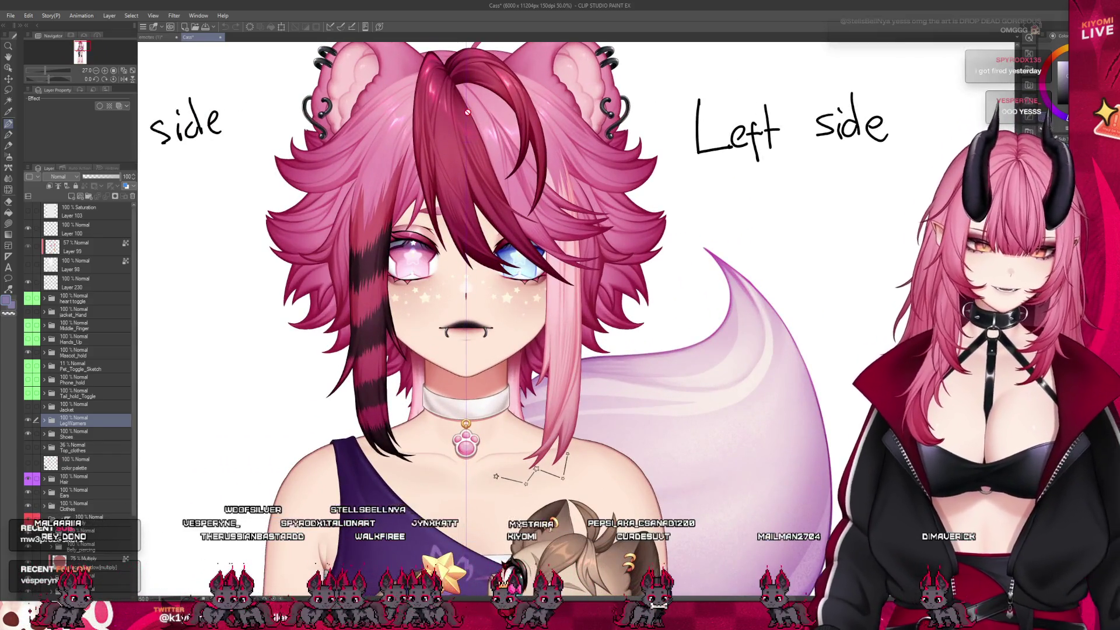
scroll(487, 235, "up", 3)
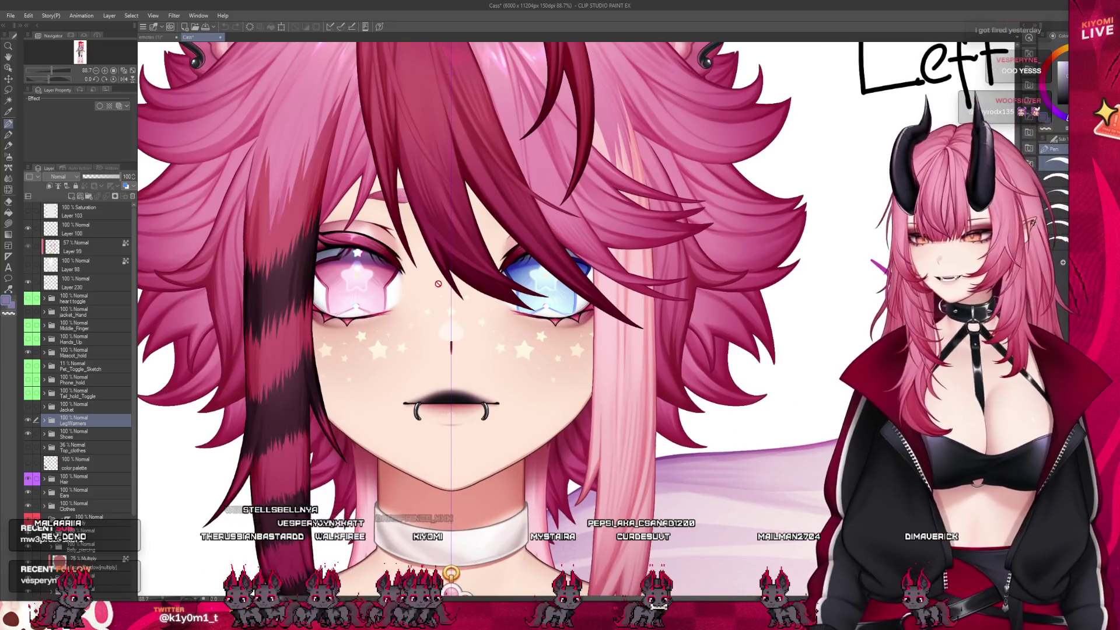
scroll(721, 392, "down", 5)
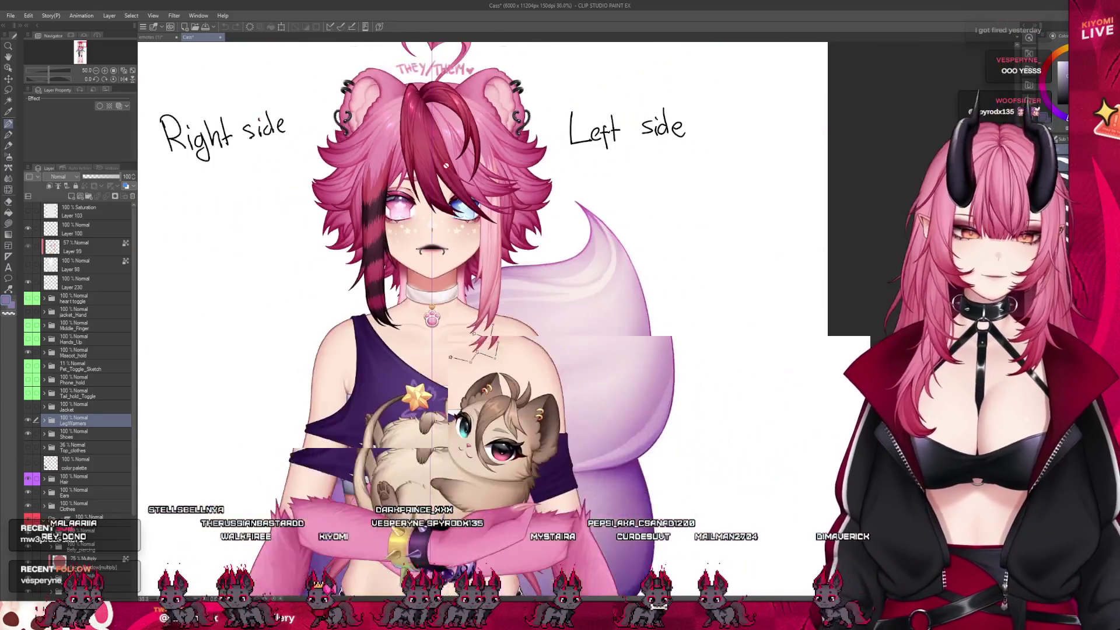
scroll(416, 389, "up", 2)
scroll(415, 389, "up", 3)
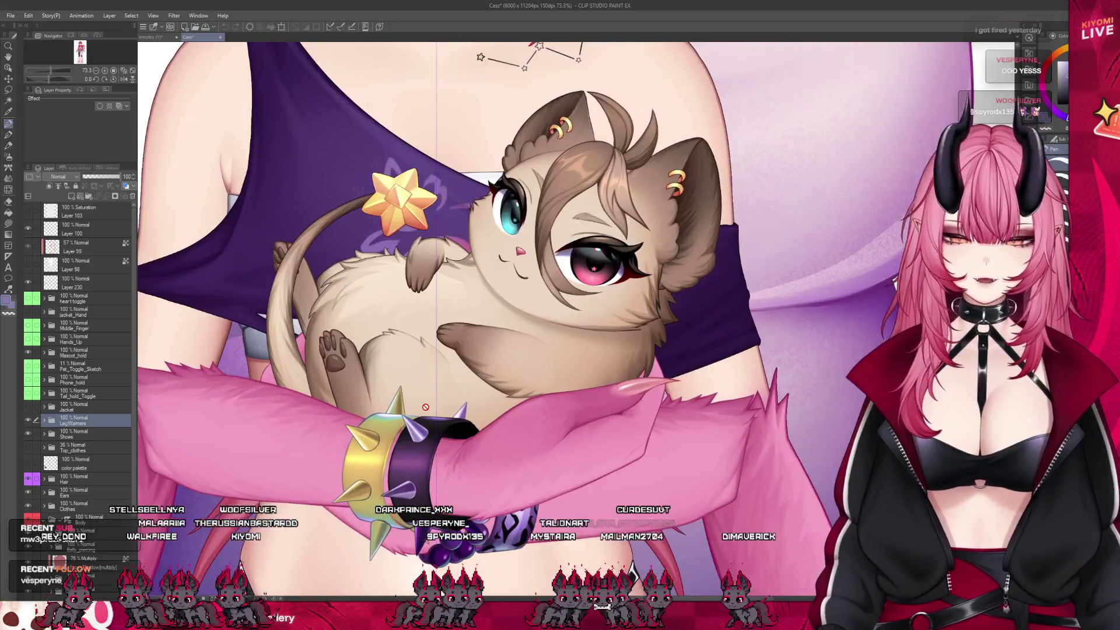
scroll(431, 224, "down", 2)
scroll(431, 224, "up", 1)
scroll(430, 224, "down", 1)
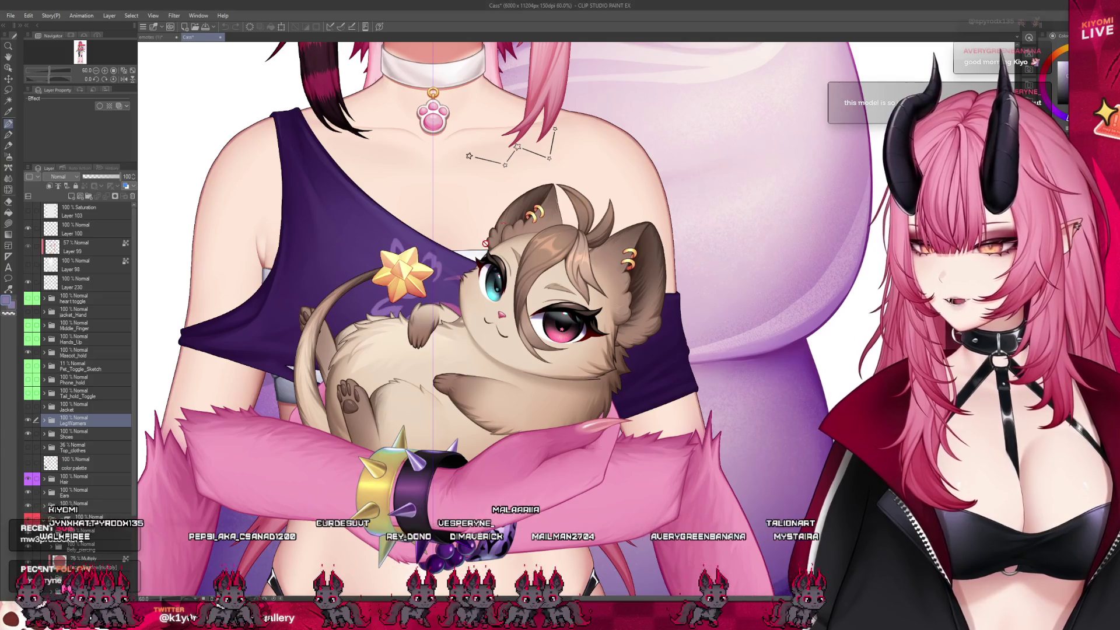
scroll(507, 140, "down", 2)
scroll(490, 171, "down", 2)
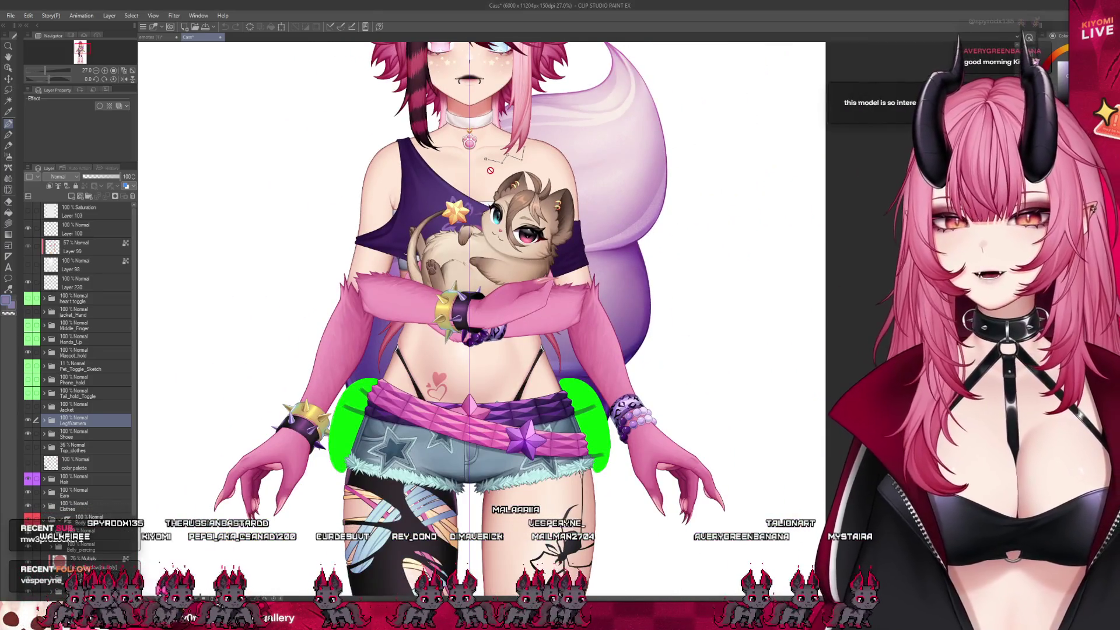
scroll(490, 170, "down", 3)
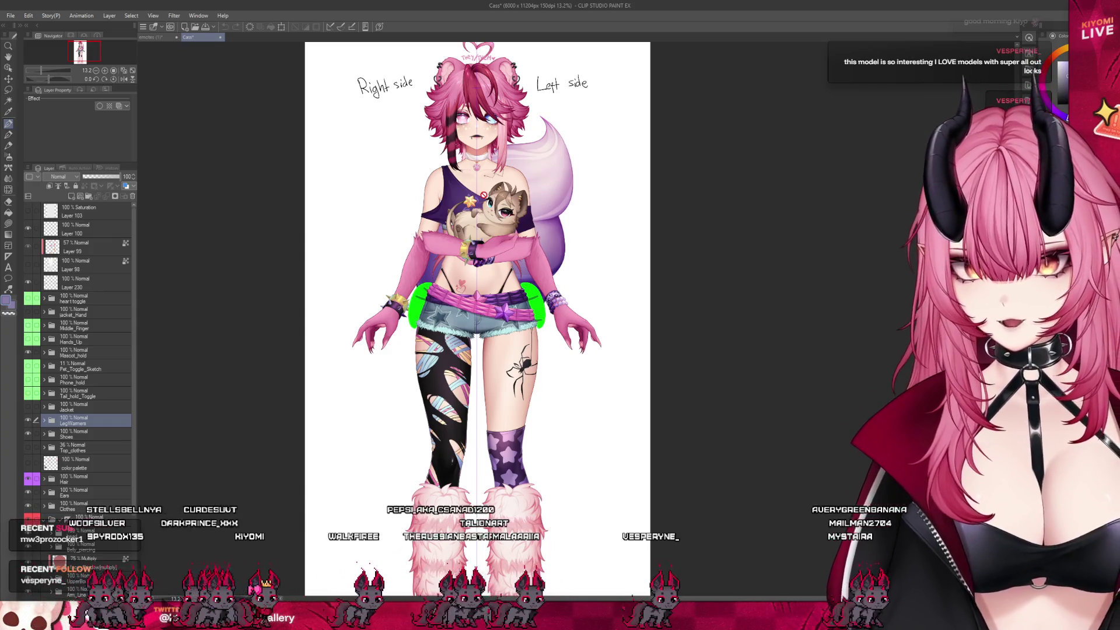
scroll(503, 541, "down", 1)
scroll(502, 542, "up", 3)
scroll(503, 542, "up", 2)
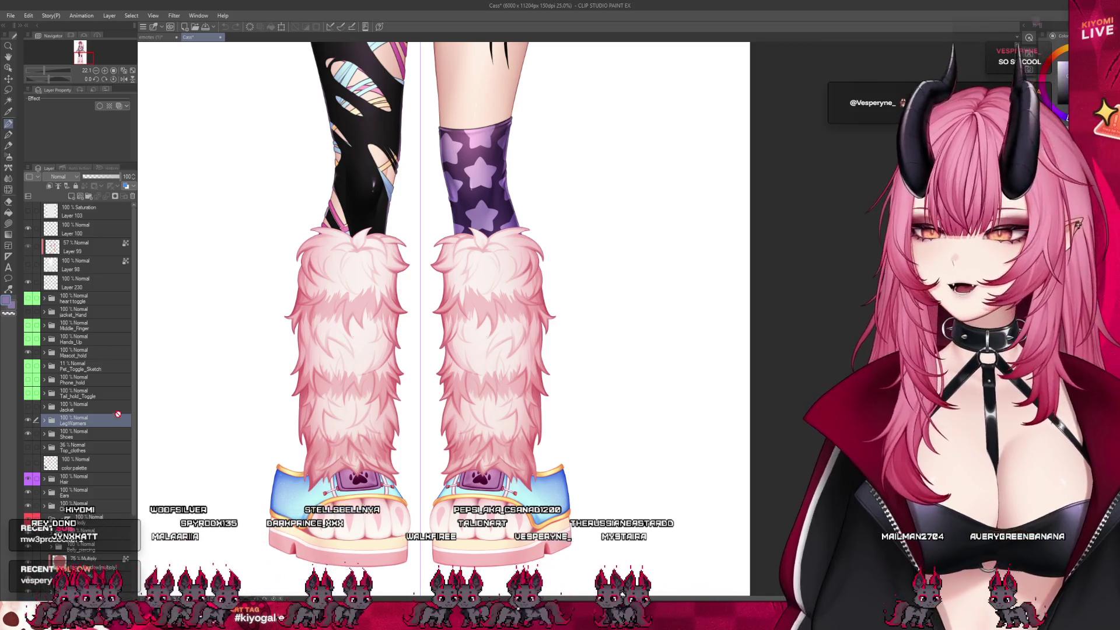
scroll(329, 433, "down", 3)
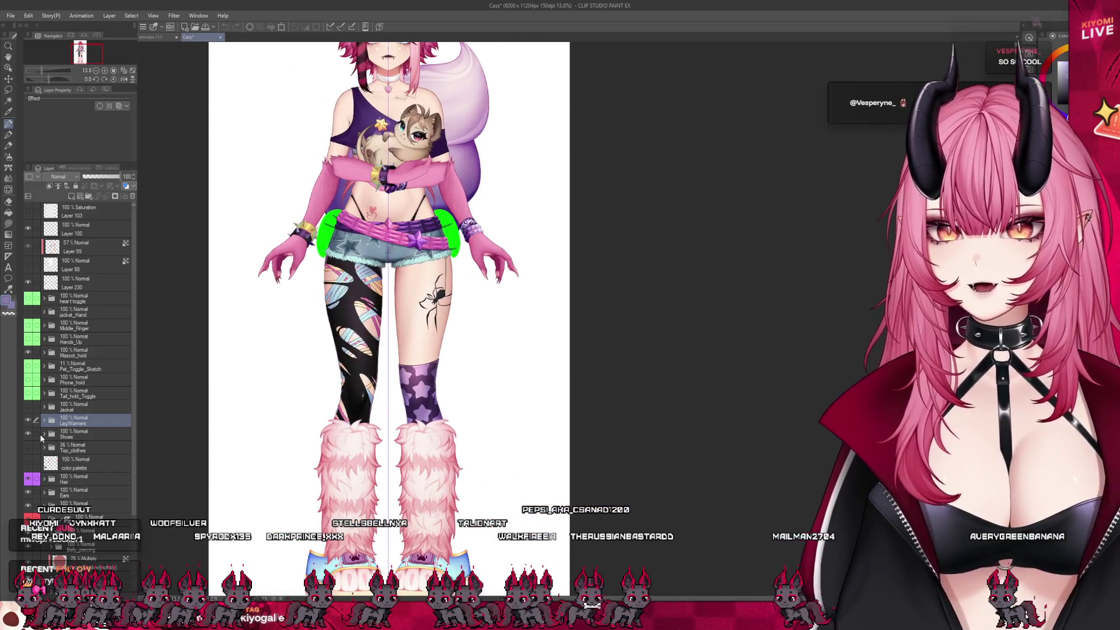
Hide the LegWarmers layer to reveal the patterned stockings and pink paw feet.
left_click(28, 420)
scroll(378, 518, "up", 4)
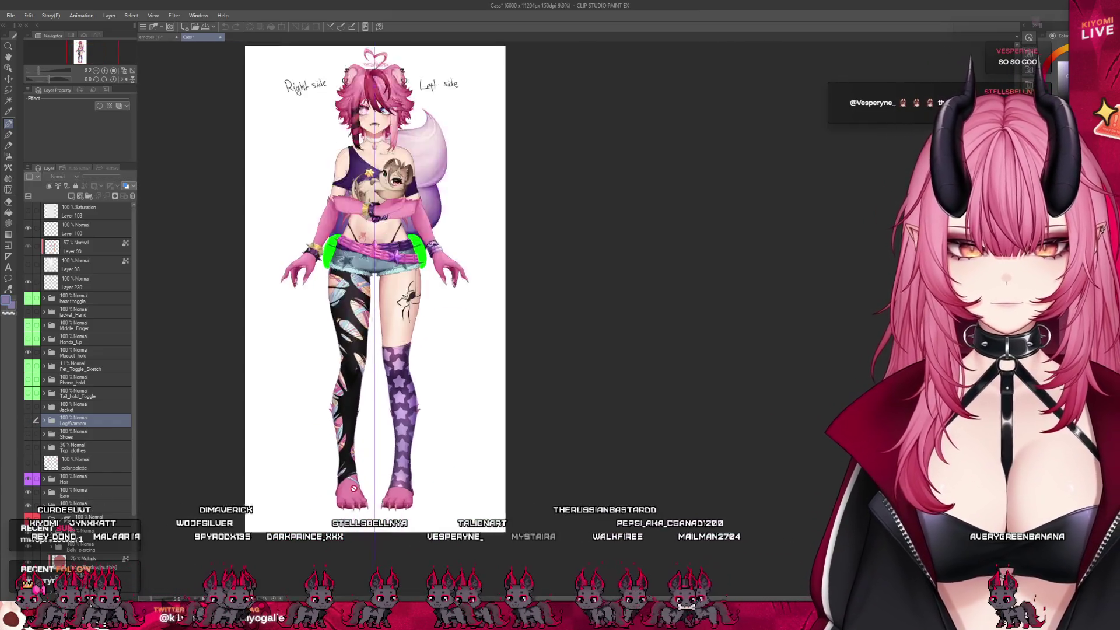
scroll(454, 479, "down", 4)
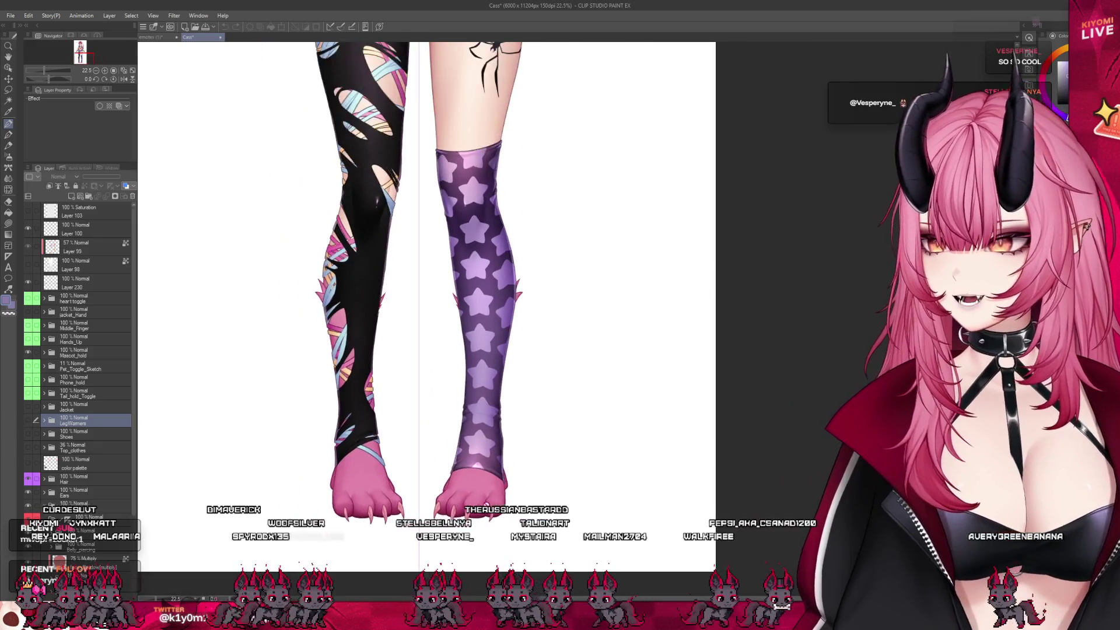
scroll(477, 499, "up", 2)
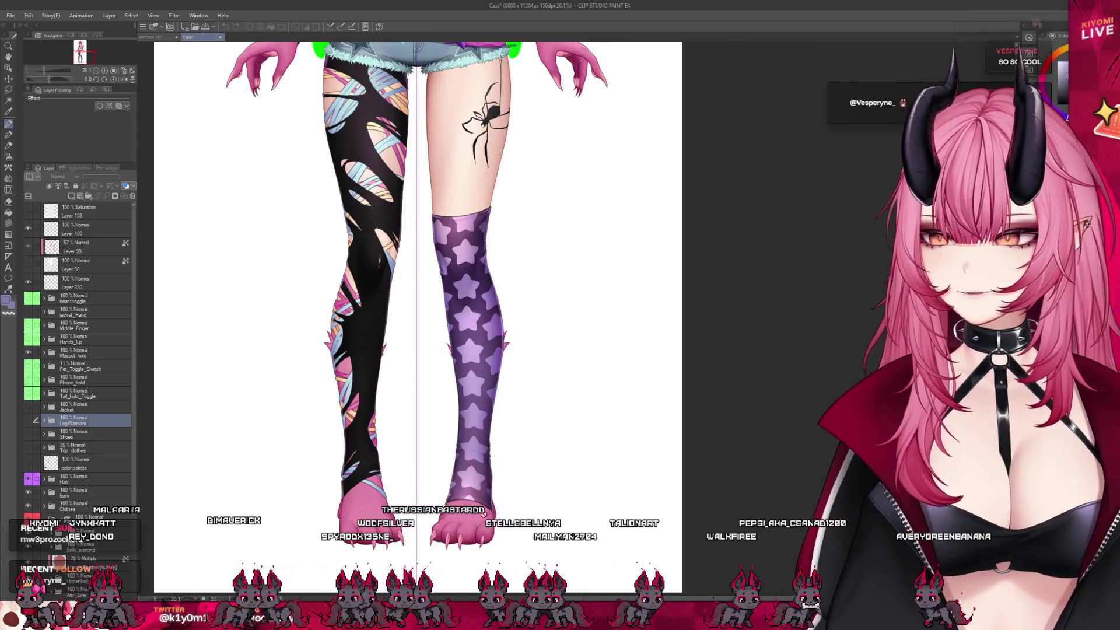
scroll(352, 389, "up", 2)
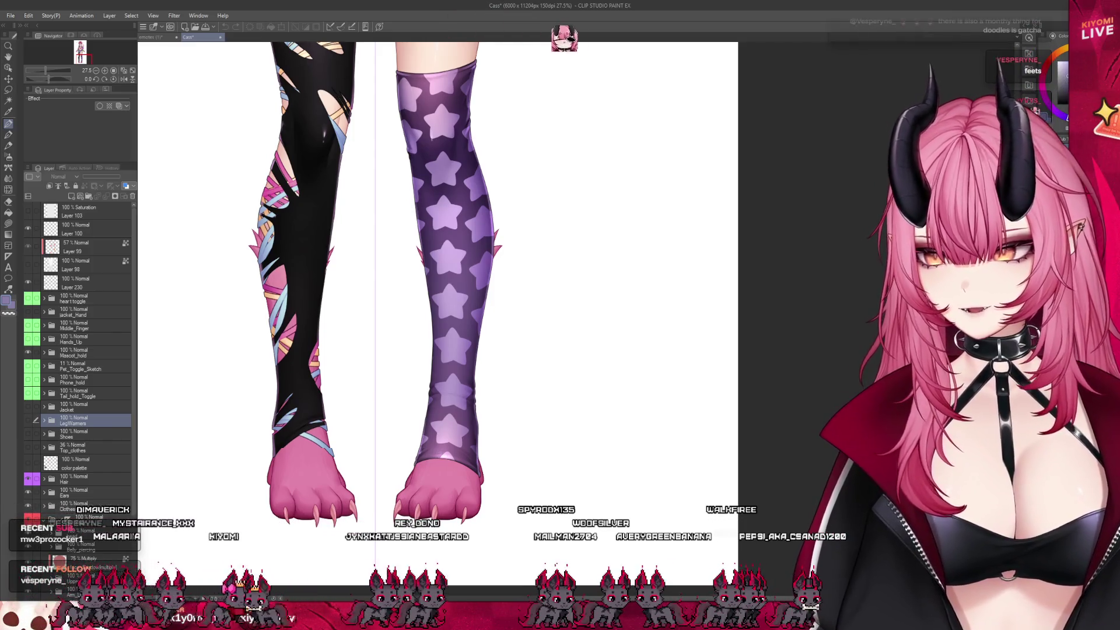
scroll(438, 315, "up", 10)
scroll(438, 315, "down", 3)
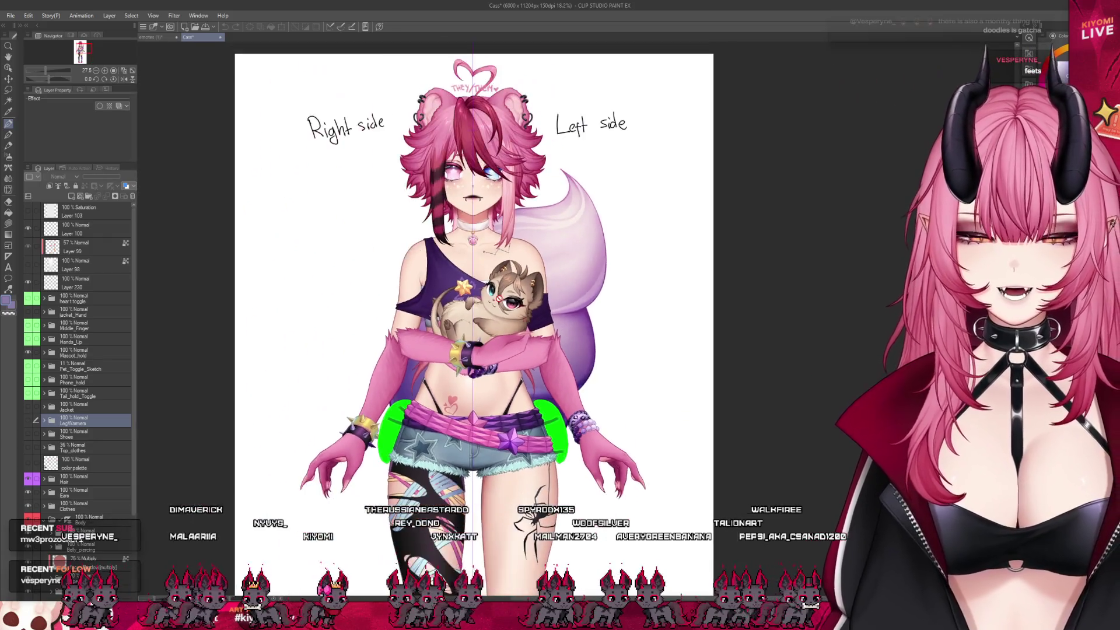
scroll(429, 158, "up", 2)
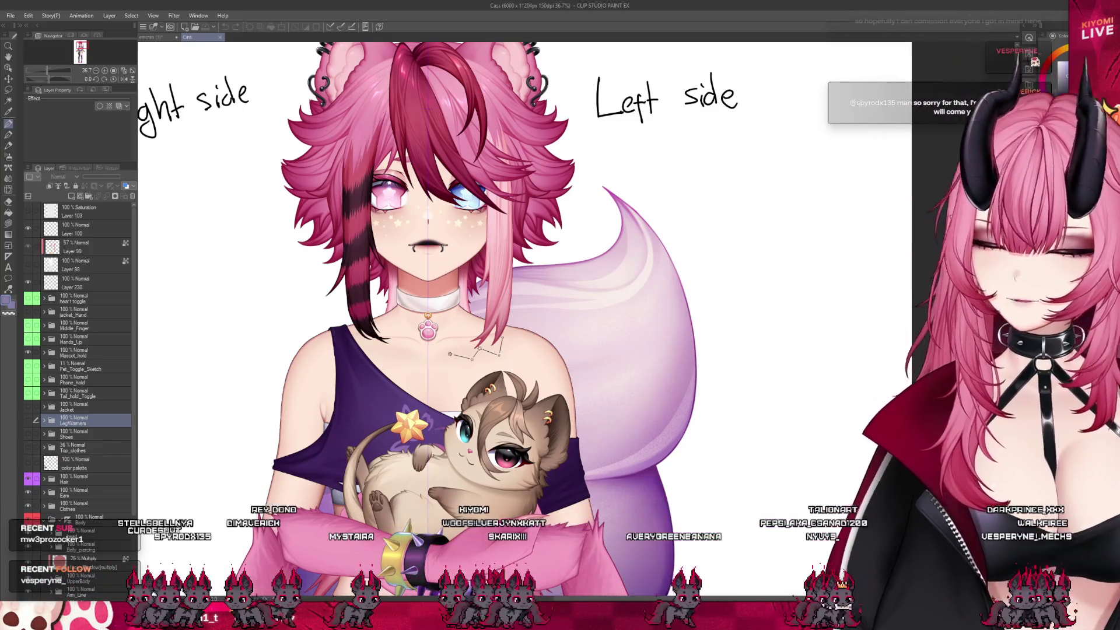
scroll(375, 146, "down", 3)
scroll(375, 146, "up", 4)
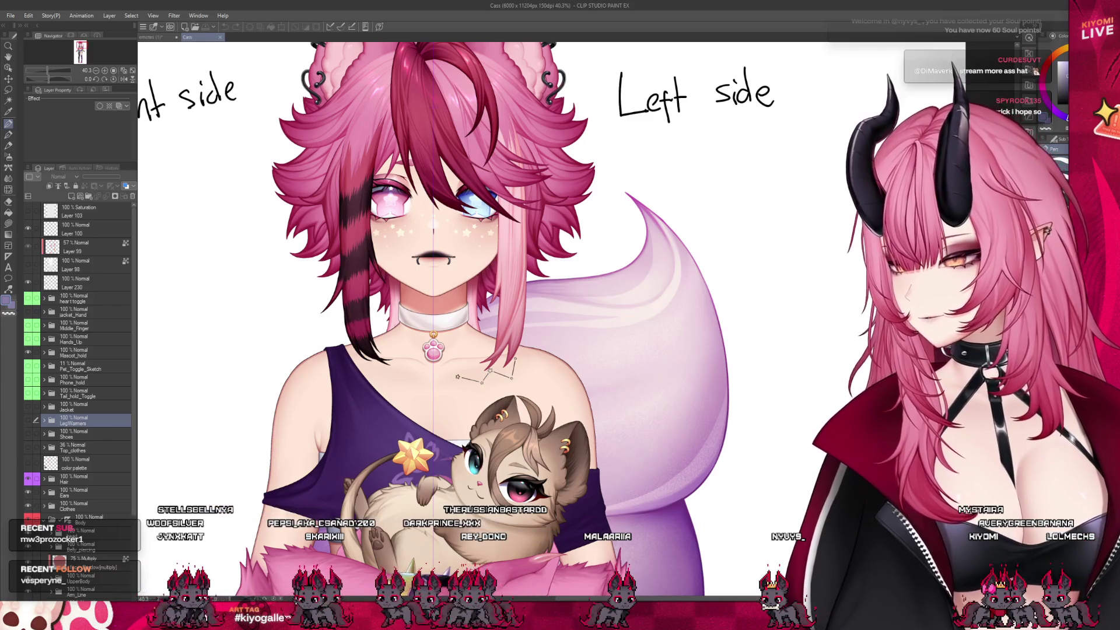
scroll(398, 298, "down", 2)
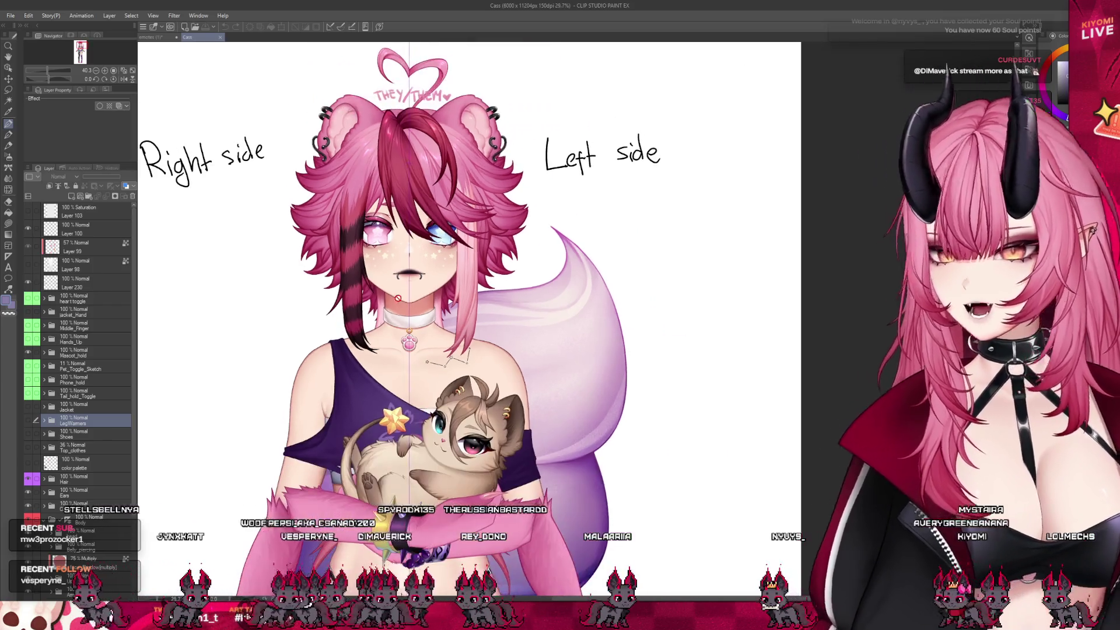
scroll(426, 200, "up", 2)
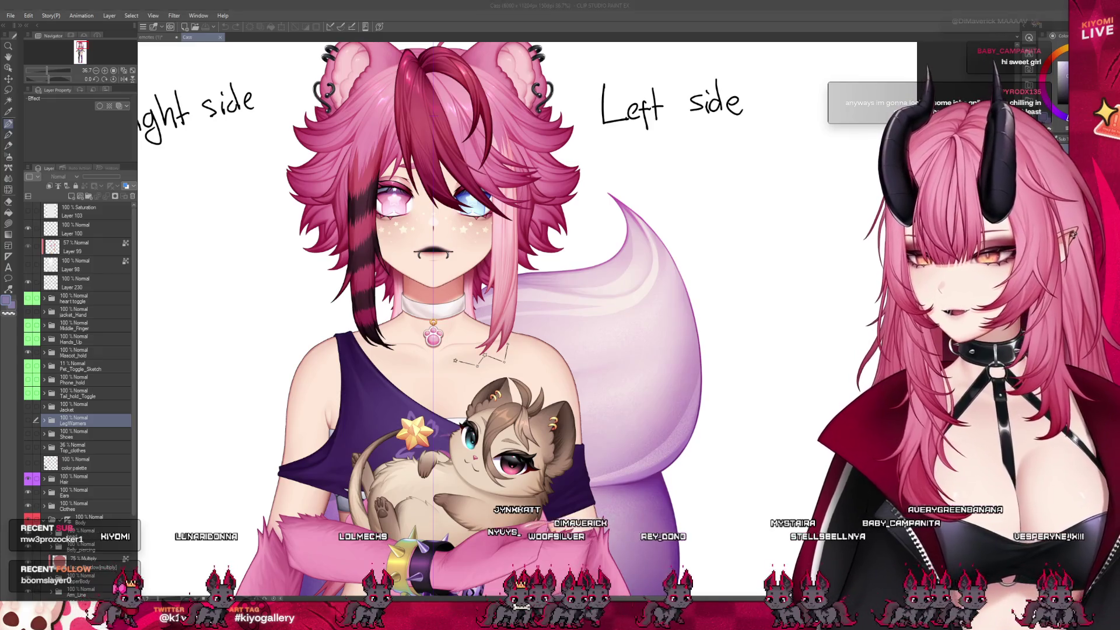
scroll(438, 292, "down", 5)
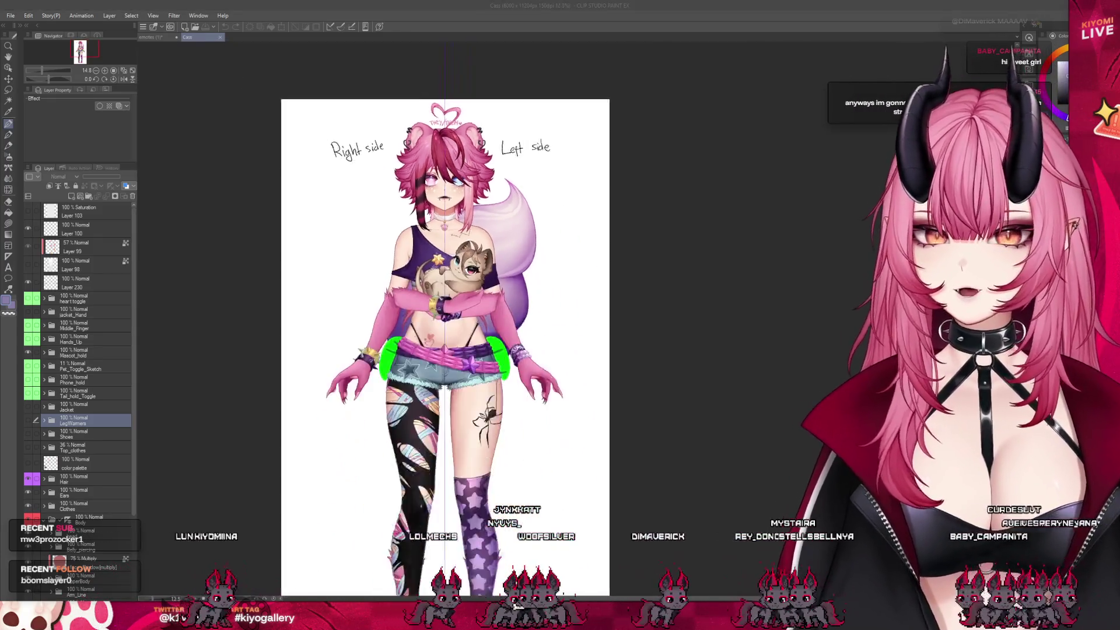
scroll(438, 291, "up", 3)
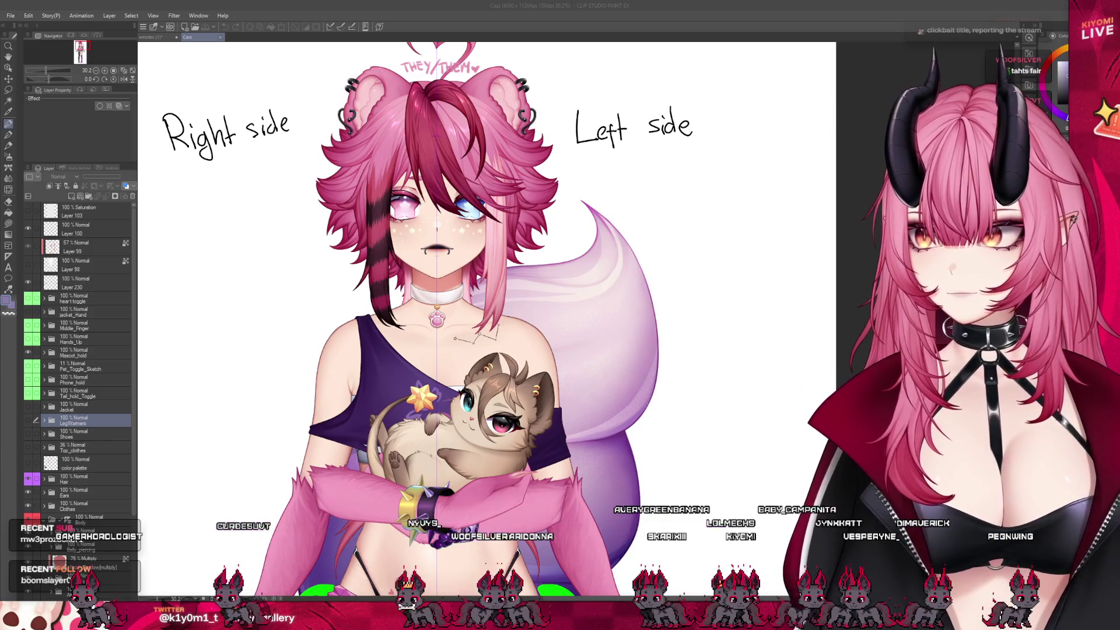
left_click(221, 38)
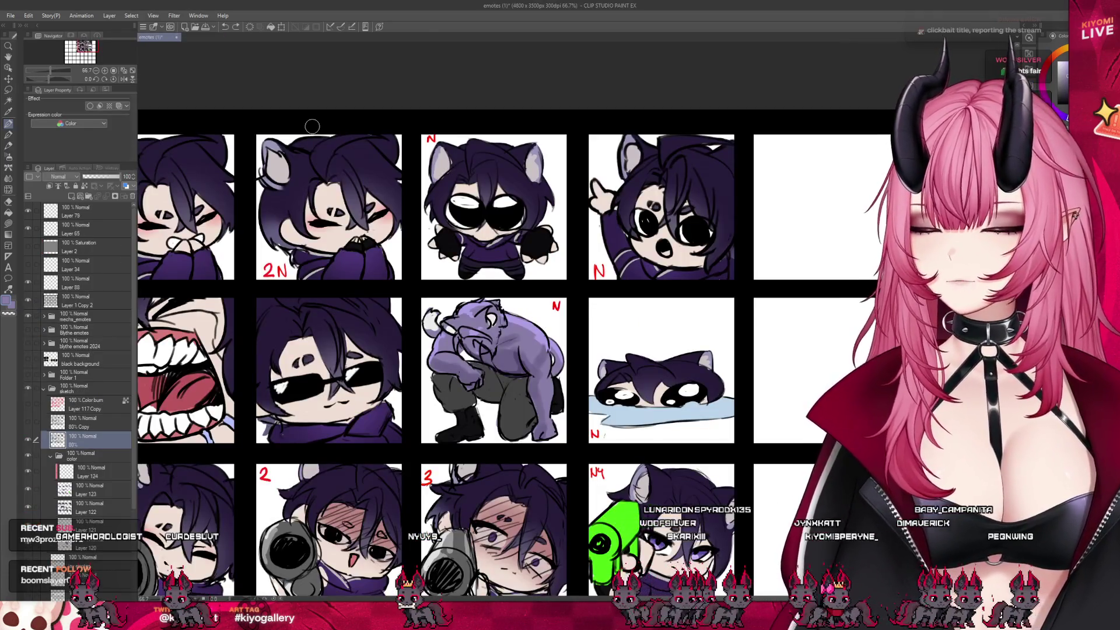
Add a new raster layer directly above the sketch folder, discarding a misplaced one.
scroll(312, 126, "down", 3)
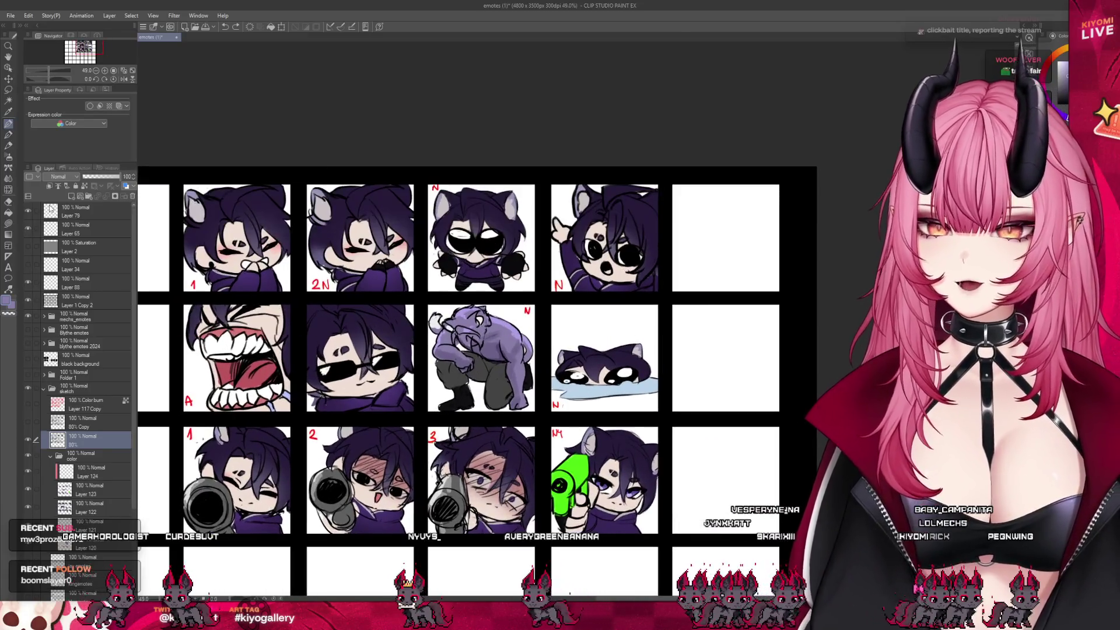
left_click(71, 196)
key("ctrl+z")
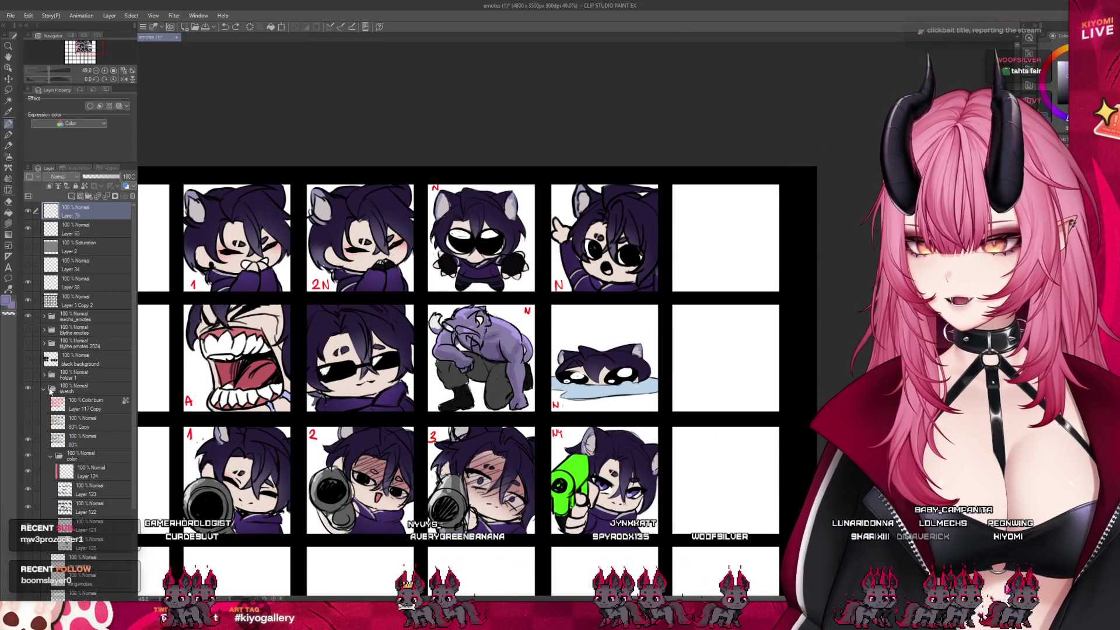
left_click(100, 374)
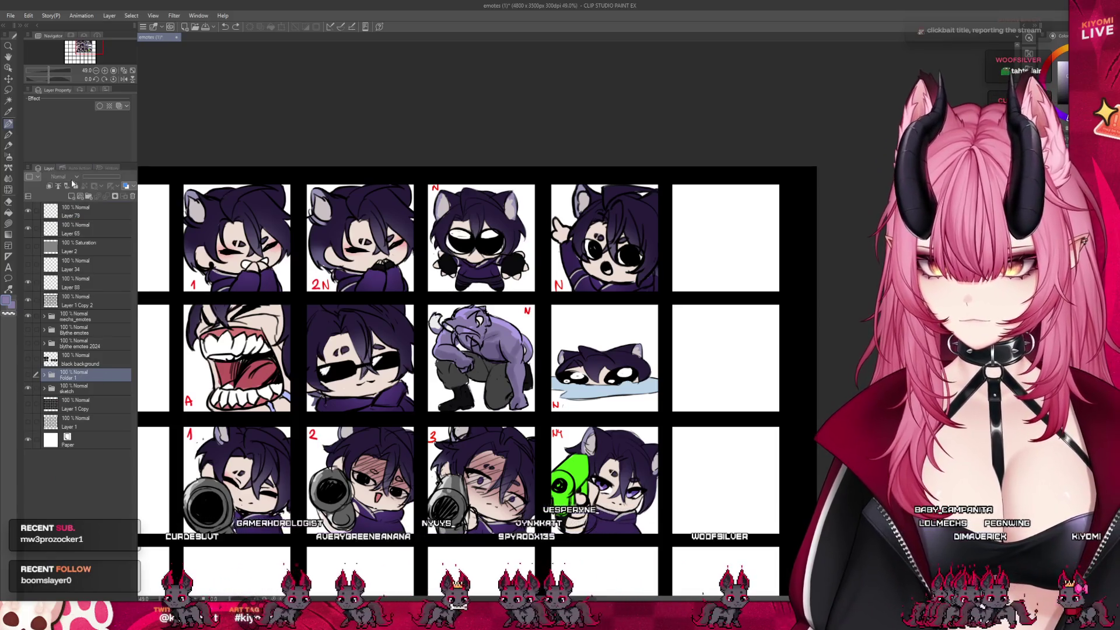
left_click(76, 388)
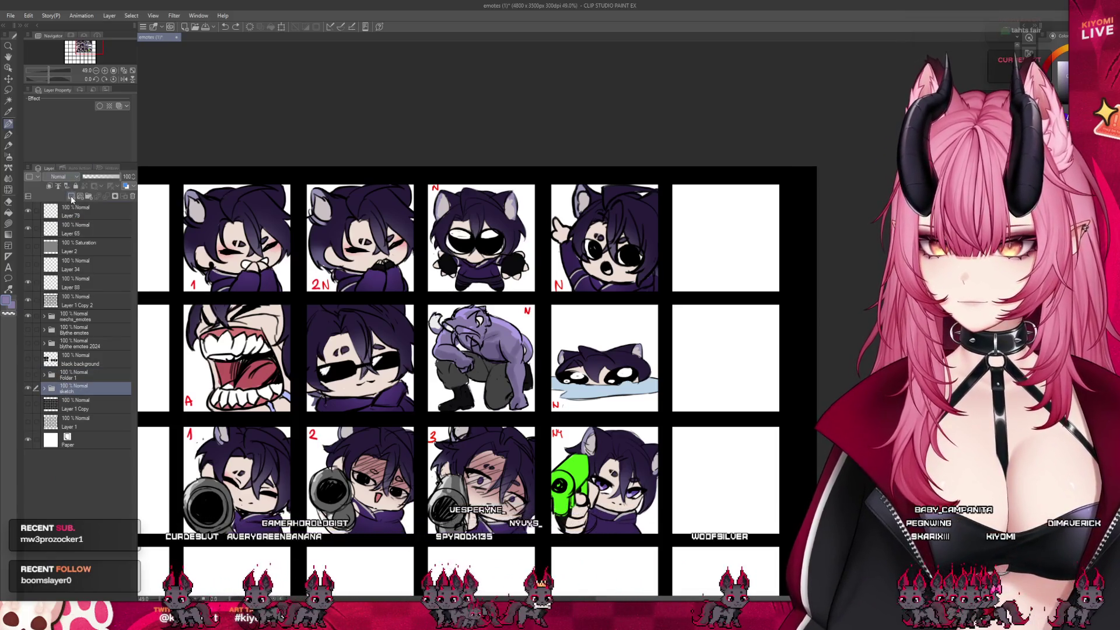
left_click(71, 196)
Fill the empty top-row tile and three third-row tiles with solid black.
key("m")
left_click_drag(170, 179, 297, 294)
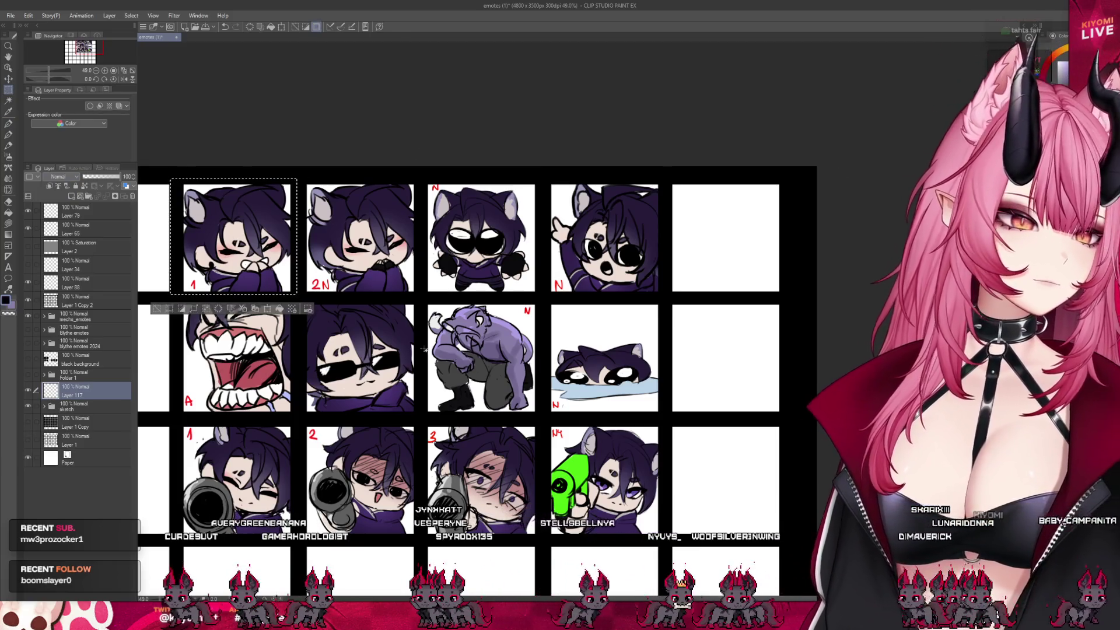
left_click(288, 312)
mouse_move(177, 421)
left_mouse_down()
mouse_move(525, 504)
mouse_move(540, 538)
left_mouse_up()
left_click(402, 556)
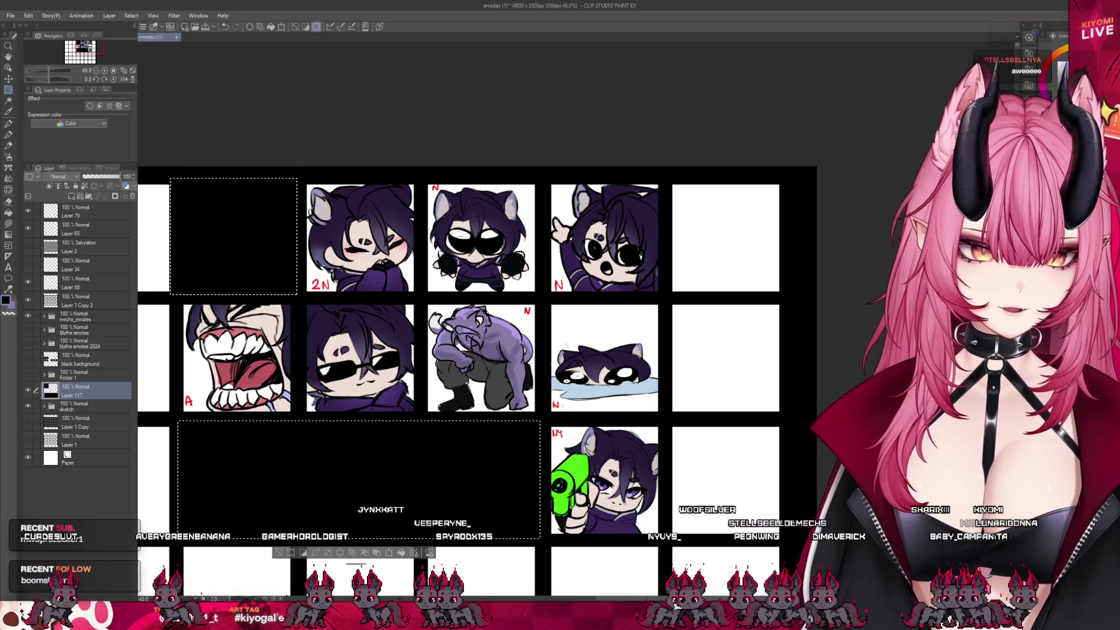
left_click(483, 238)
scroll(482, 238, "down", 3)
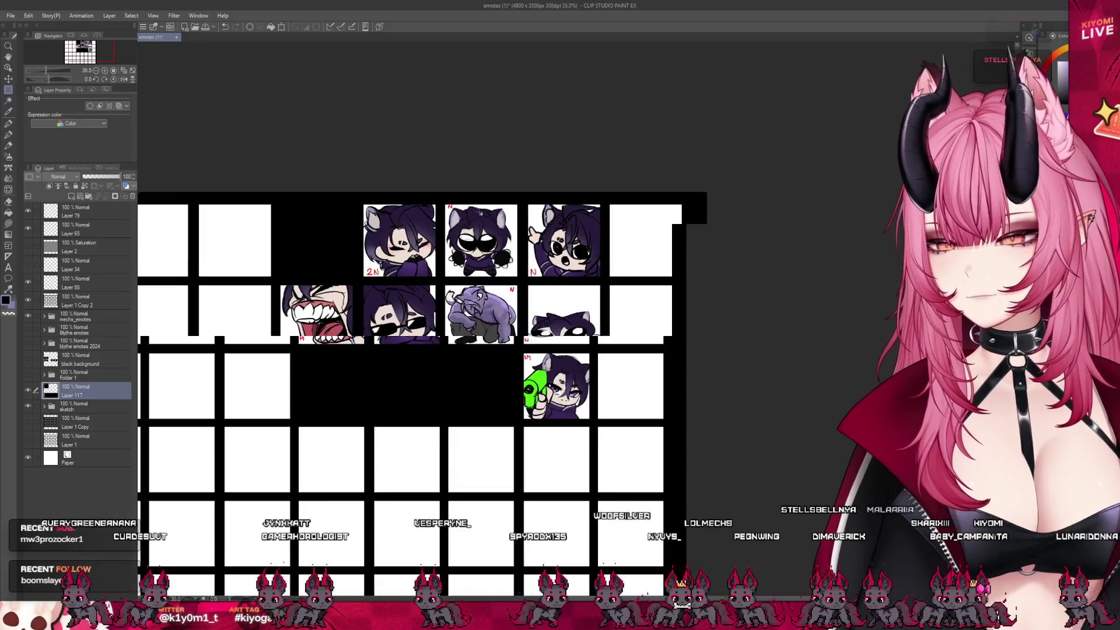
scroll(449, 285, "up", 3)
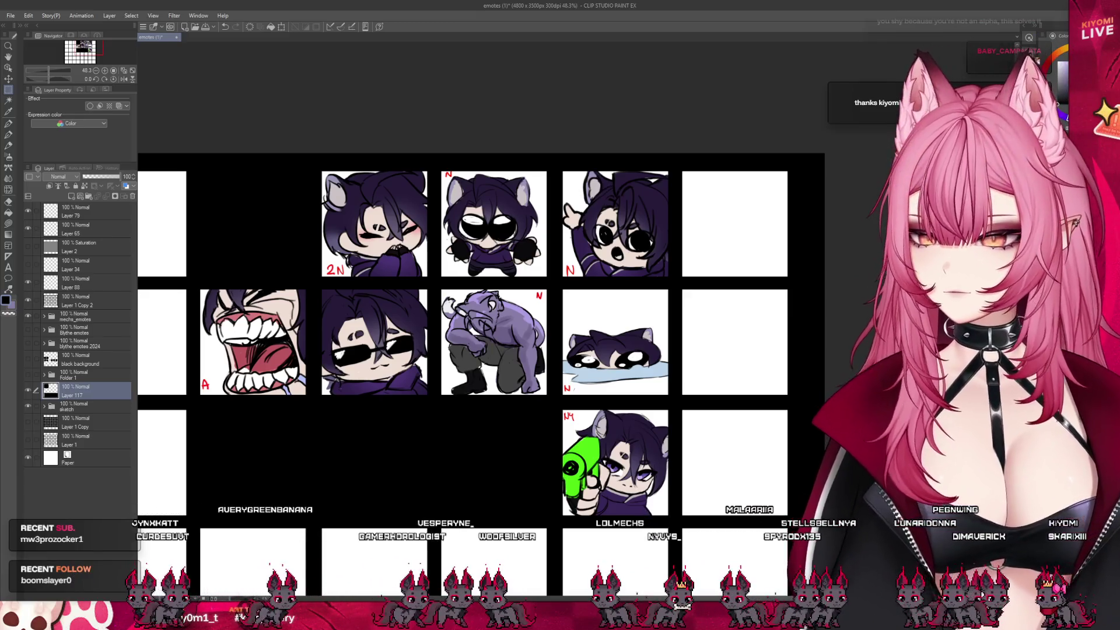
scroll(400, 301, "down", 2)
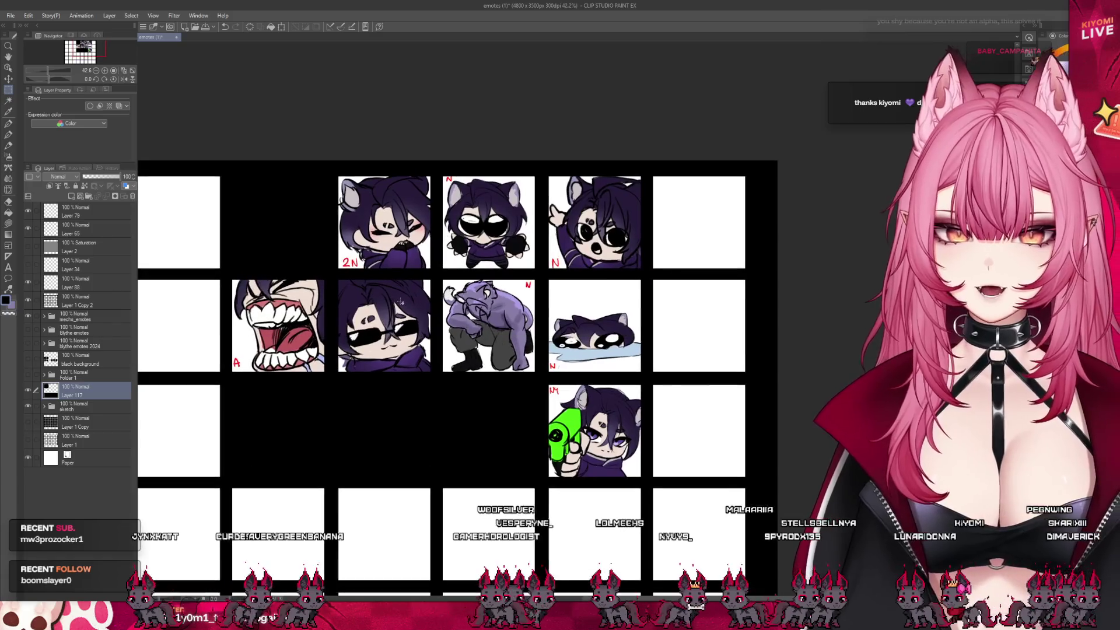
left_click(87, 211)
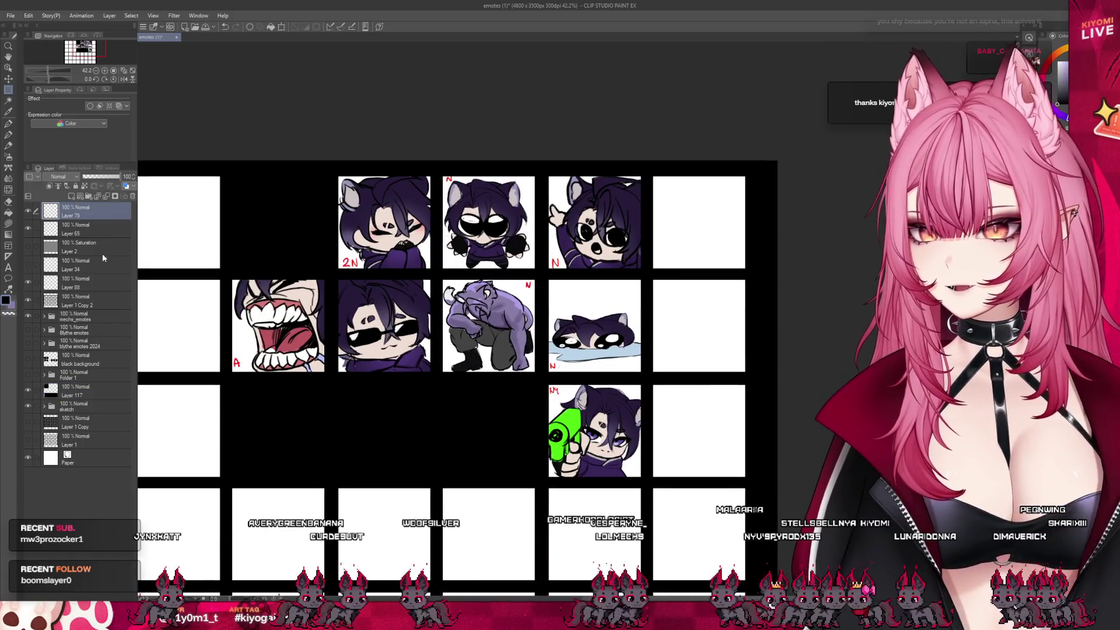
Lower the sketch folder's opacity to 40% so the emotes appear faded.
left_click(105, 331)
left_click(87, 359)
left_click(81, 392)
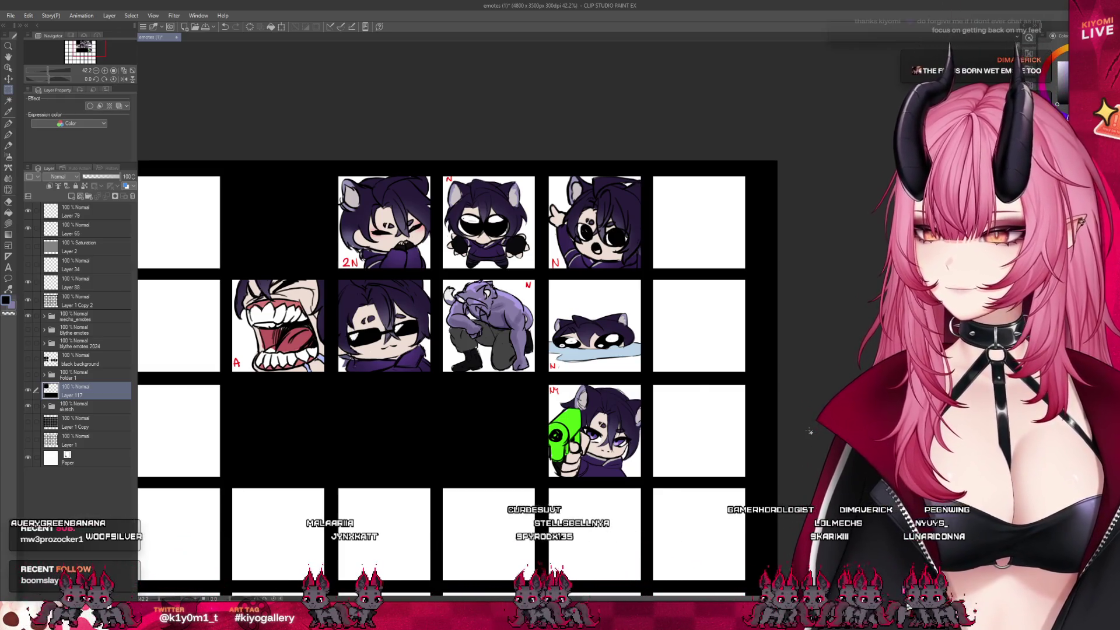
scroll(392, 232, "up", 3)
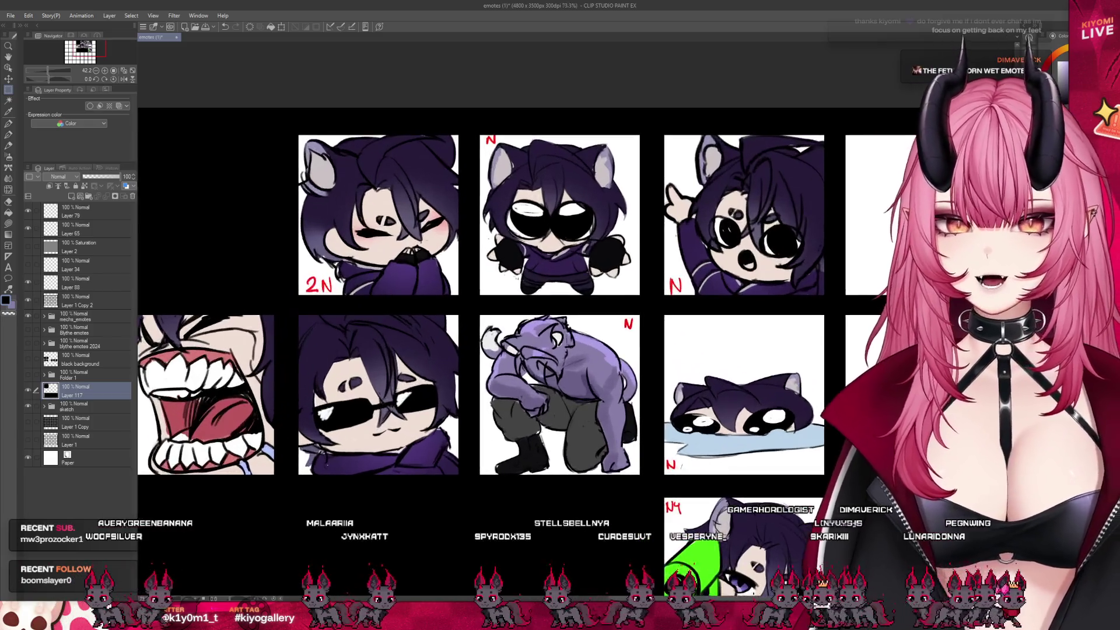
left_click(82, 406)
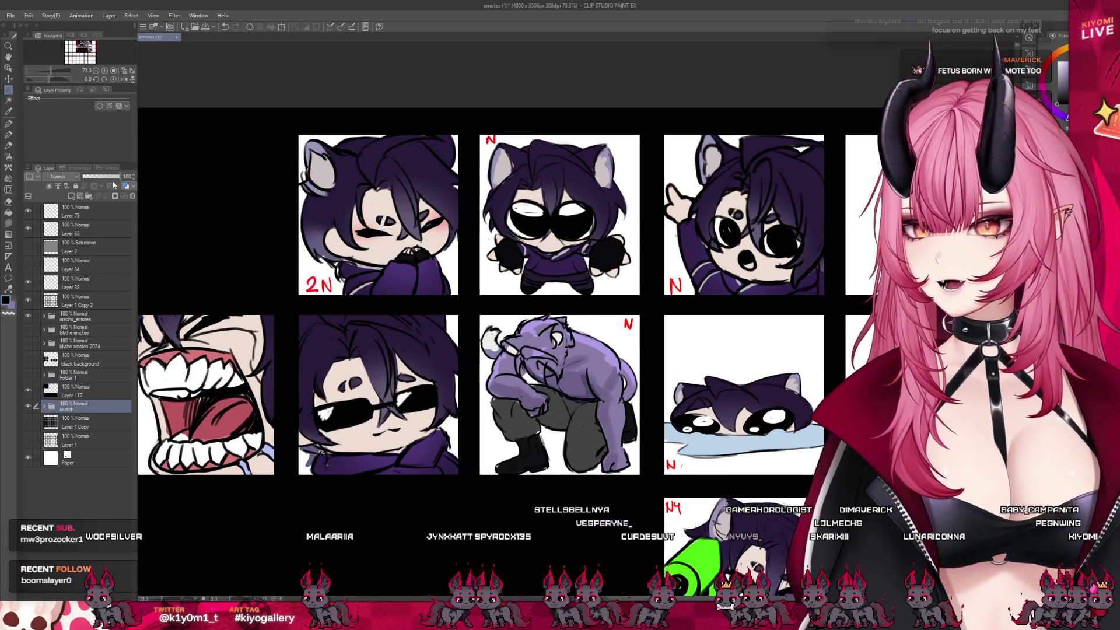
left_click_drag(112, 177, 97, 176)
left_click(81, 390)
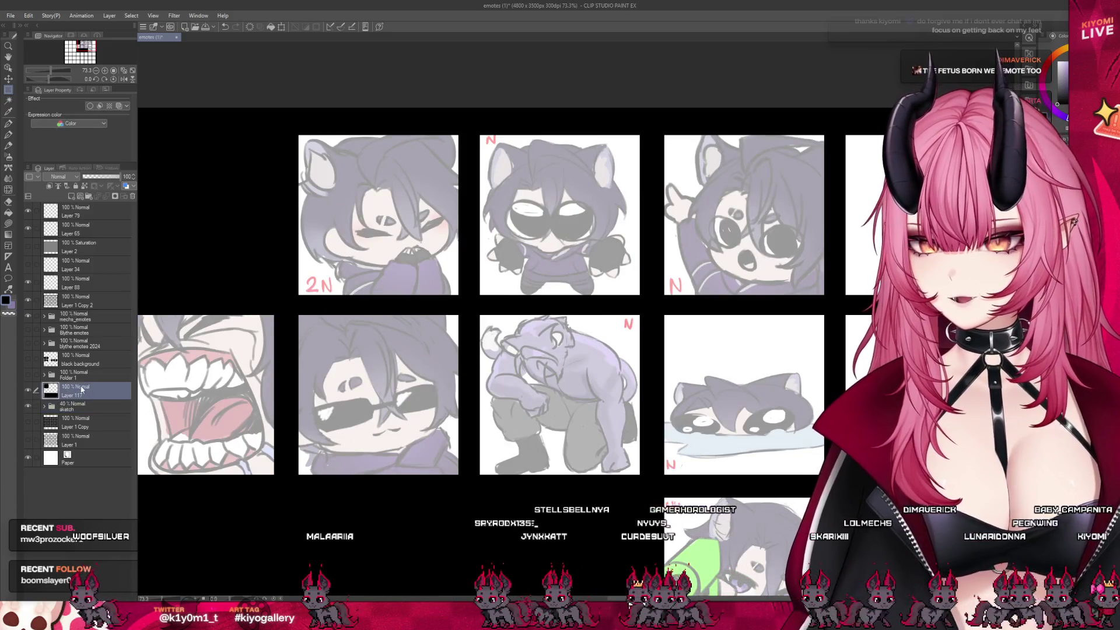
left_click(33, 318)
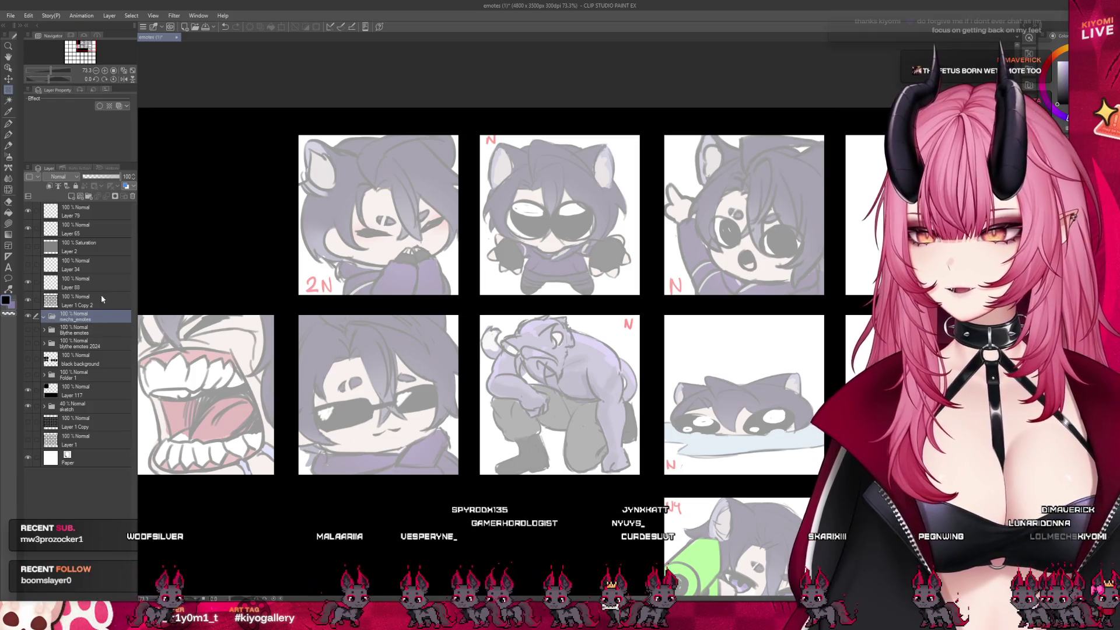
Create Folder 4 with an empty Layer 118 inside mecha_emotes.
left_click(87, 196)
left_click(71, 197)
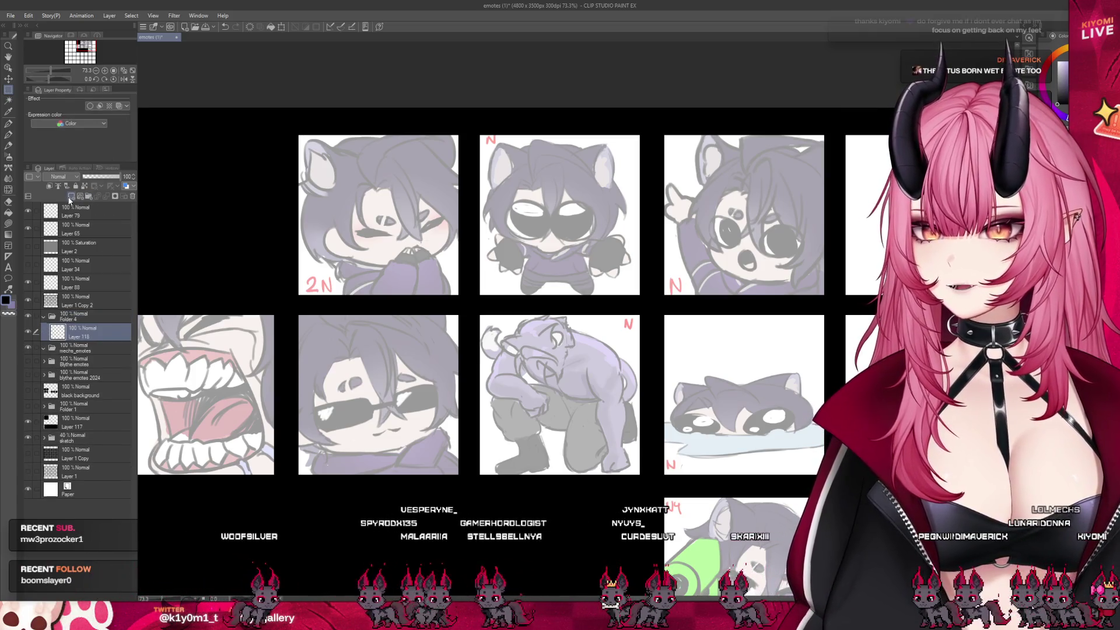
left_click(85, 197)
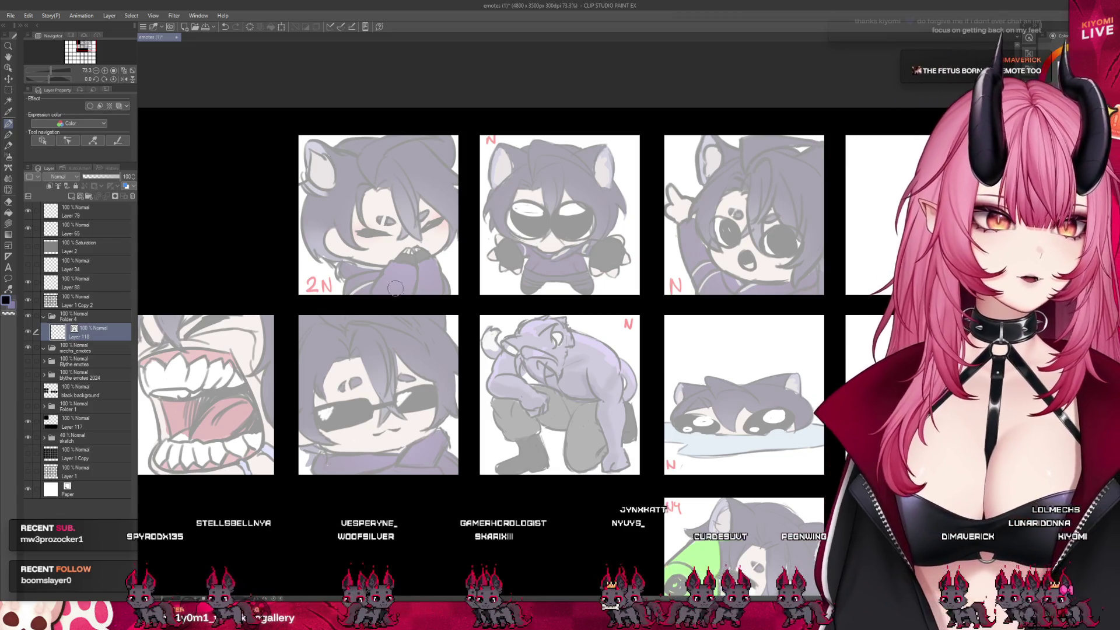
Pan and zoom around the emote grid.
scroll(356, 227, "up", 1)
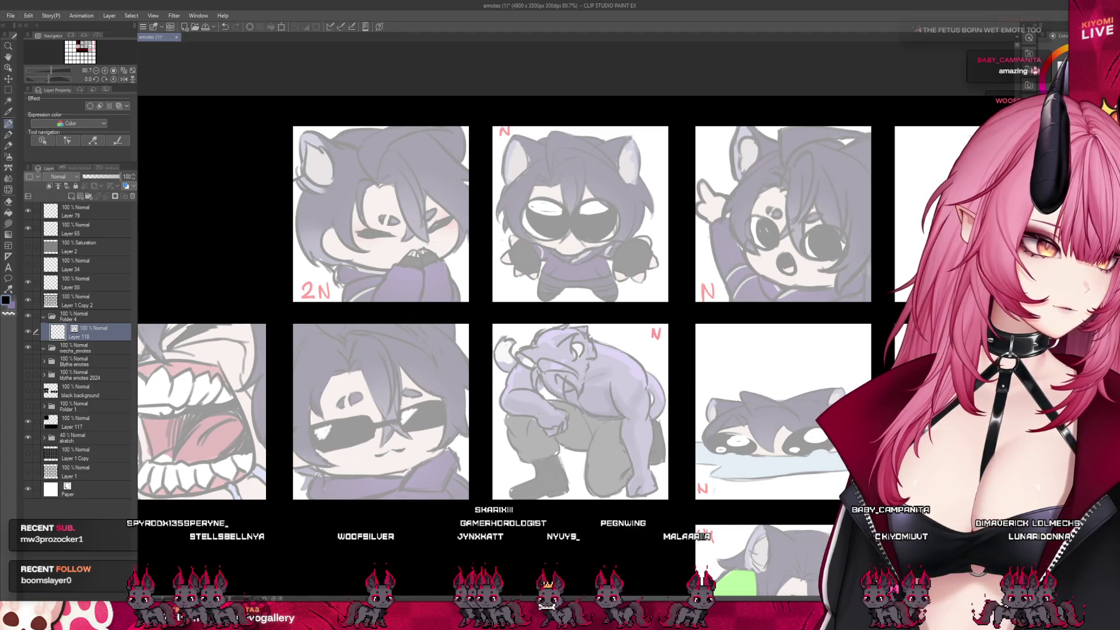
scroll(544, 365, "down", 2)
left_click_drag(477, 288, 470, 304)
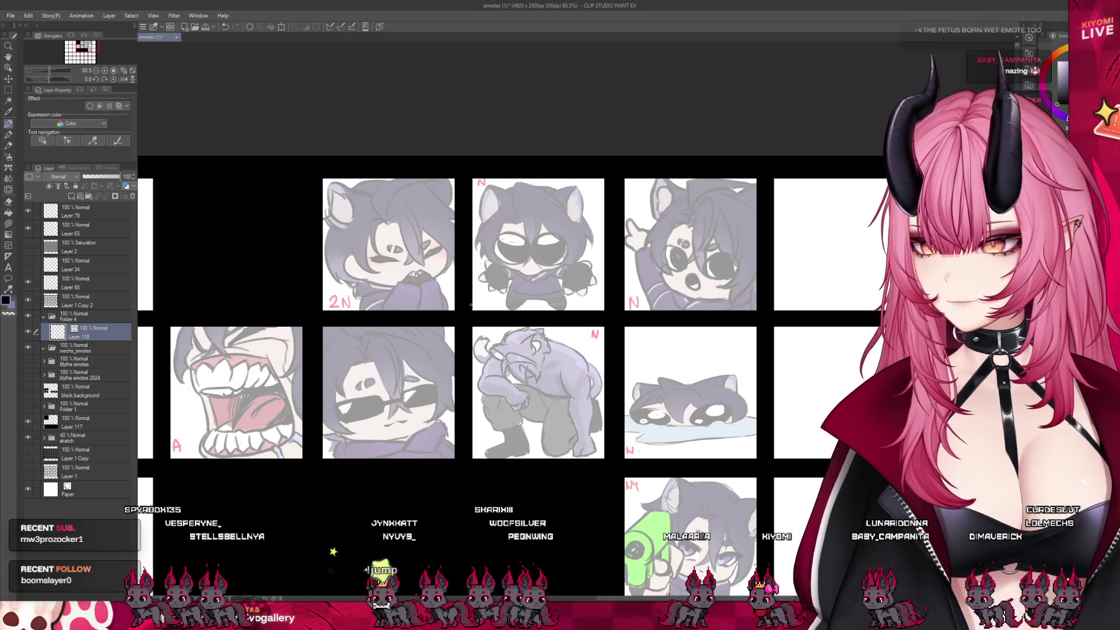
scroll(399, 327, "down", 1)
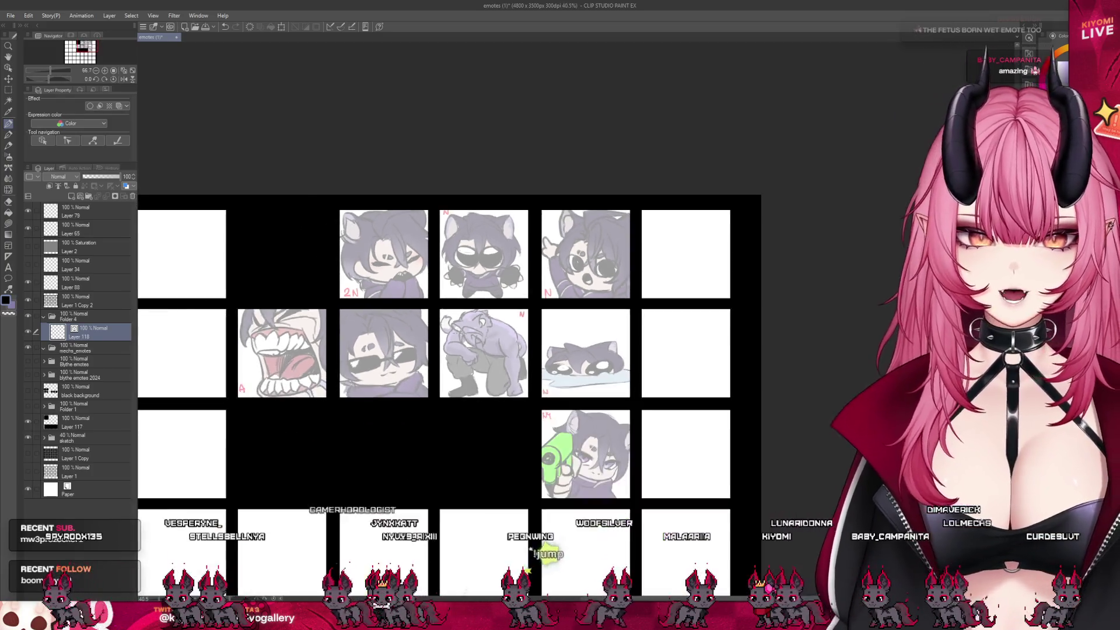
scroll(399, 327, "up", 2)
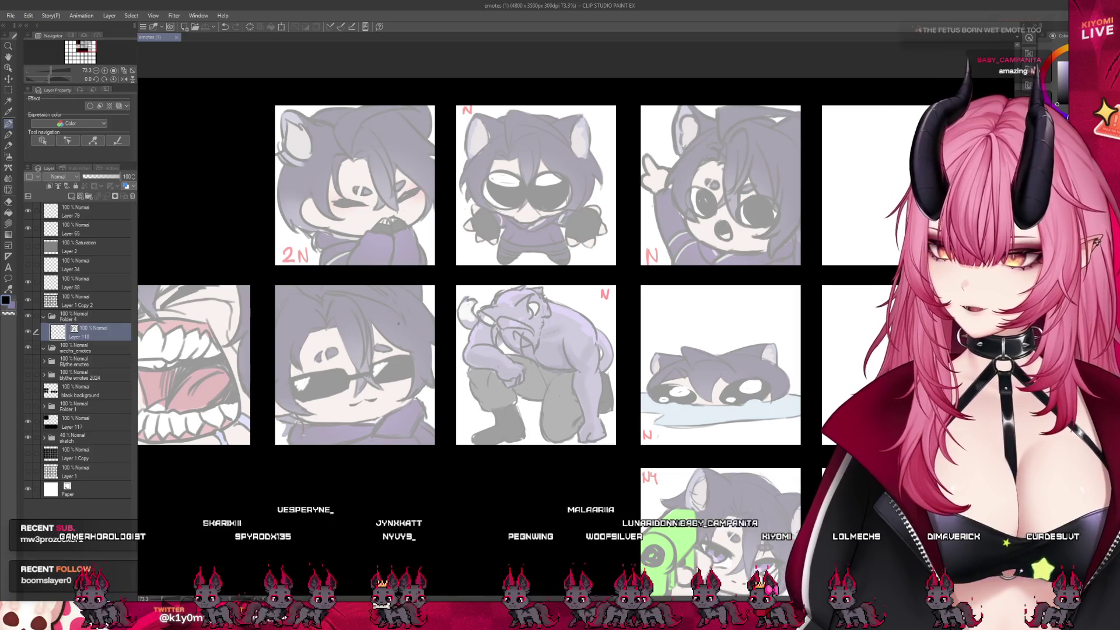
scroll(399, 323, "down", 1)
scroll(399, 324, "up", 1)
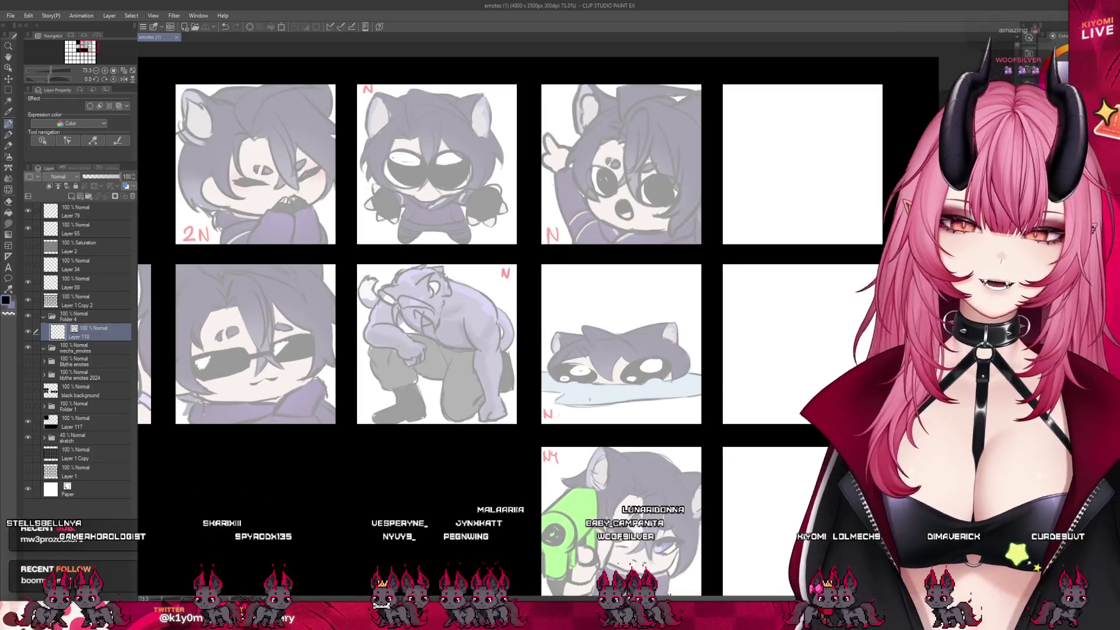
scroll(478, 338, "down", 3)
scroll(477, 338, "down", 1)
scroll(477, 337, "up", 2)
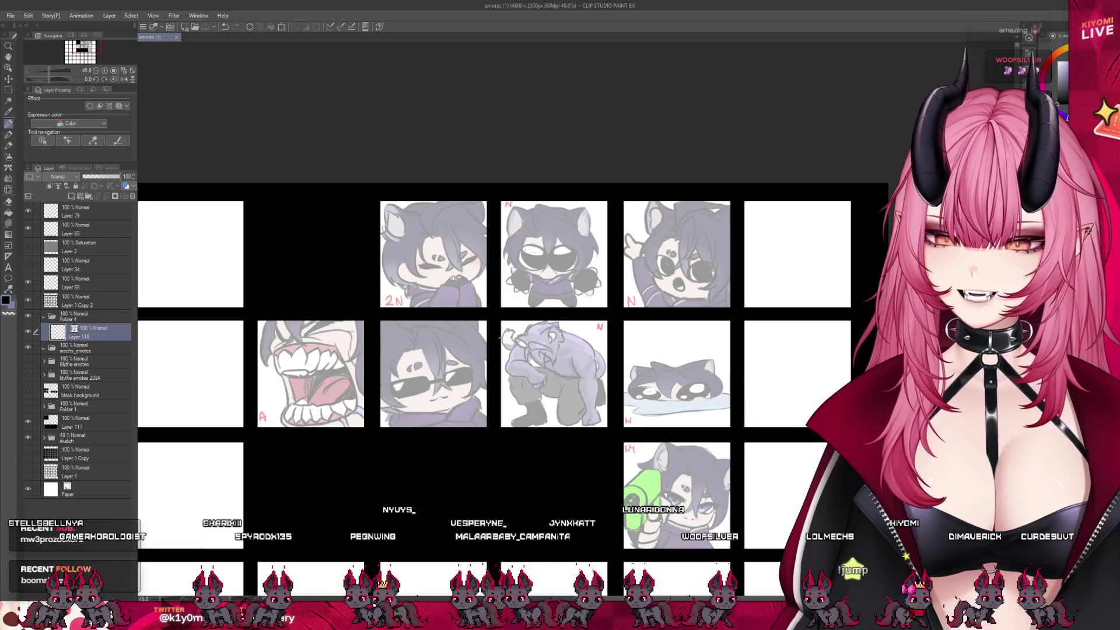
scroll(500, 338, "up", 3)
scroll(563, 256, "down", 2)
scroll(561, 262, "up", 2)
scroll(559, 269, "down", 2)
scroll(645, 404, "up", 3)
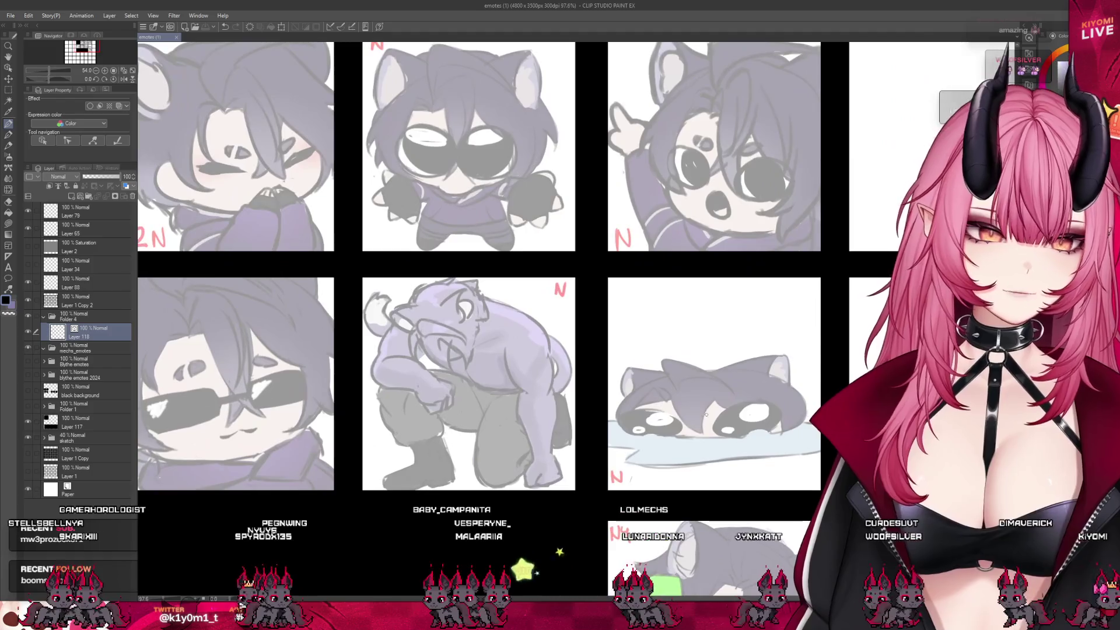
scroll(641, 390, "down", 3)
scroll(633, 350, "up", 2)
scroll(688, 379, "down", 2)
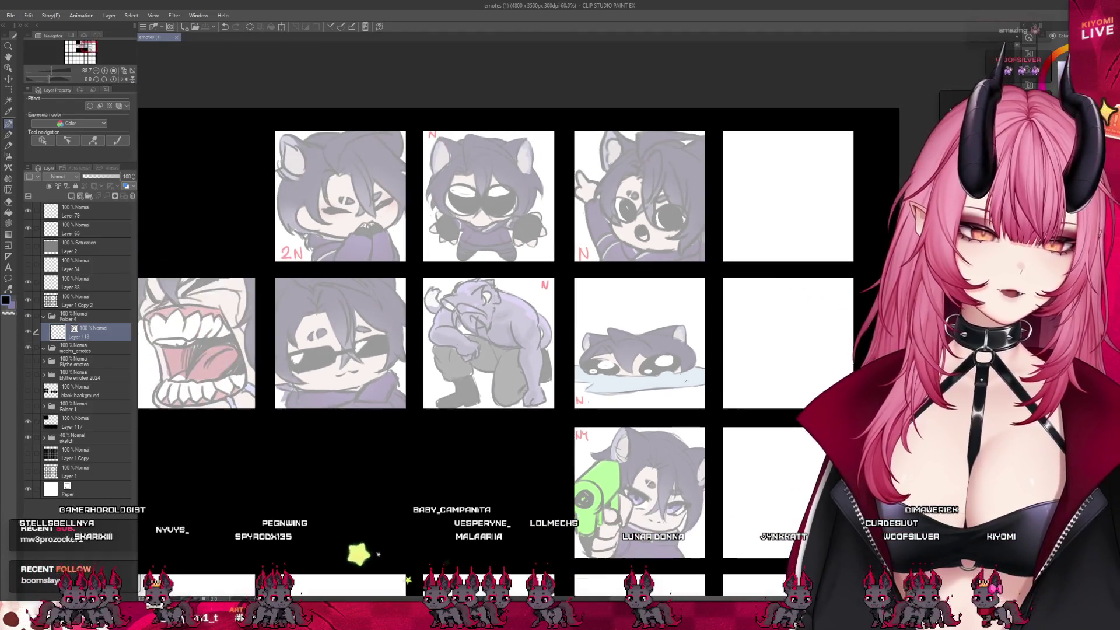
scroll(291, 125, "up", 4)
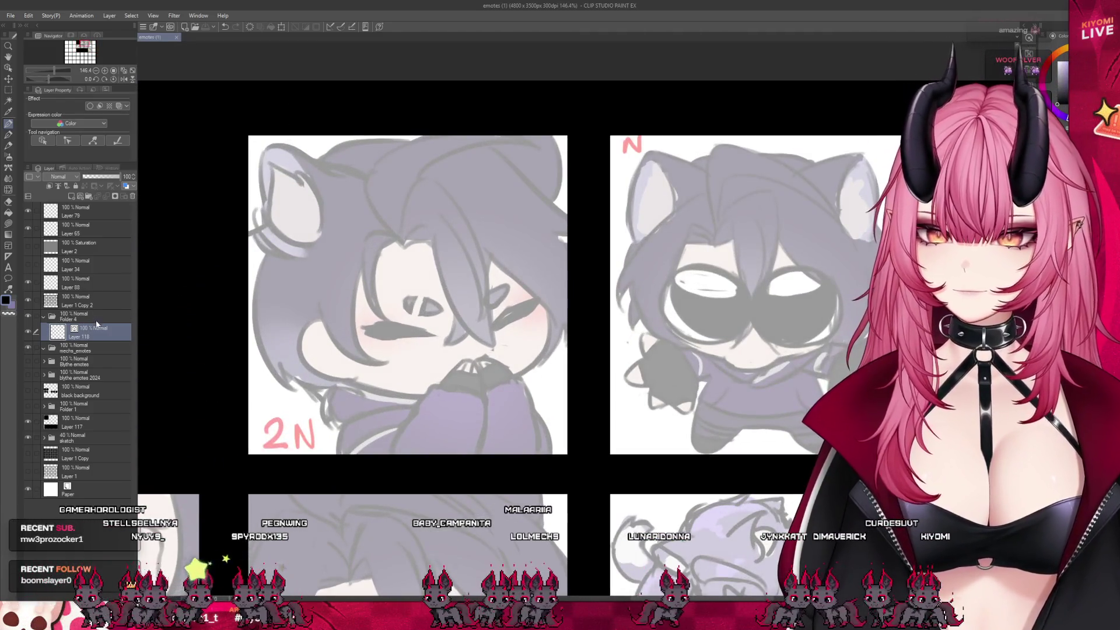
Ink the 2N emote's chin and jaw line, redoing several attempts.
scroll(344, 313, "up", 1)
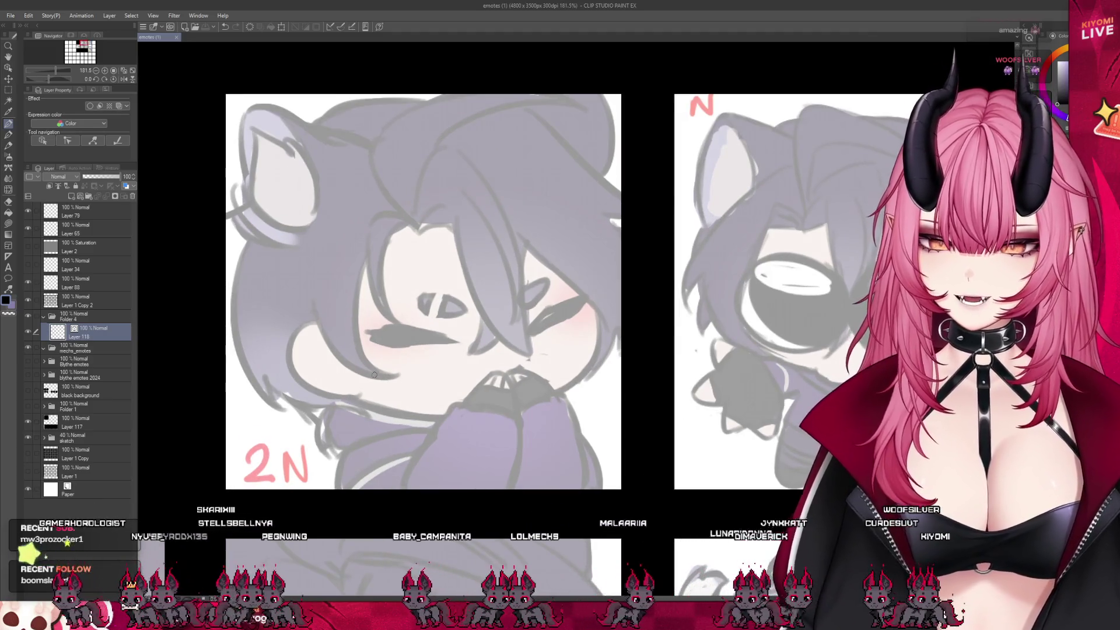
left_click_drag(353, 405, 474, 398)
key("ctrl+z")
left_click_drag(352, 408, 549, 389)
key("ctrl+z")
left_click_drag(605, 335, 496, 406)
key("ctrl+z")
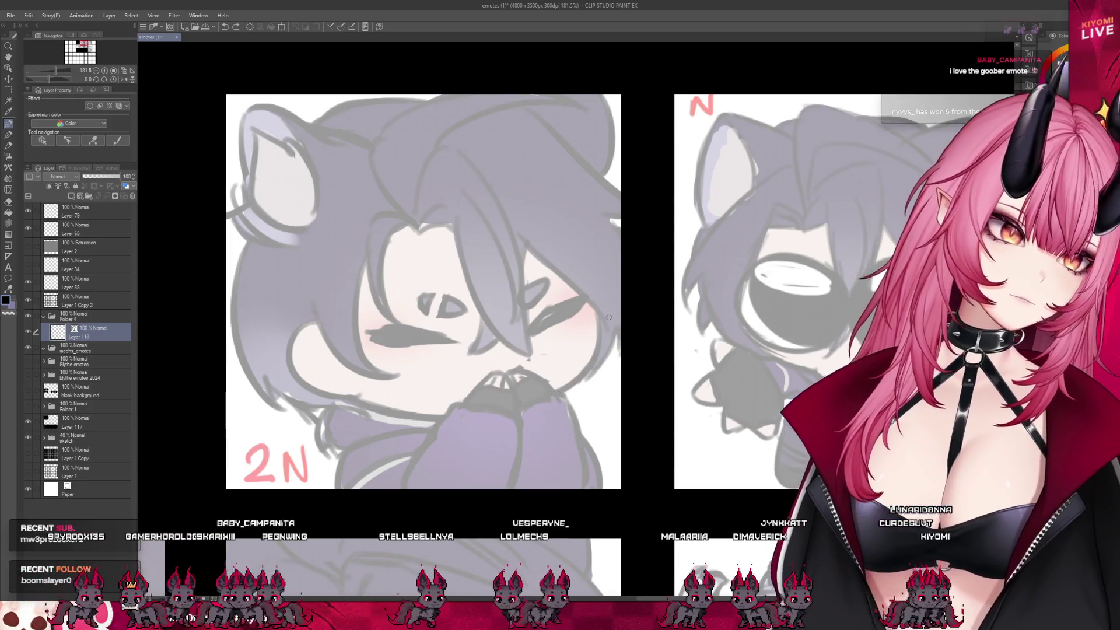
key("ctrl+z")
left_click_drag(591, 363, 528, 412)
key("ctrl+z")
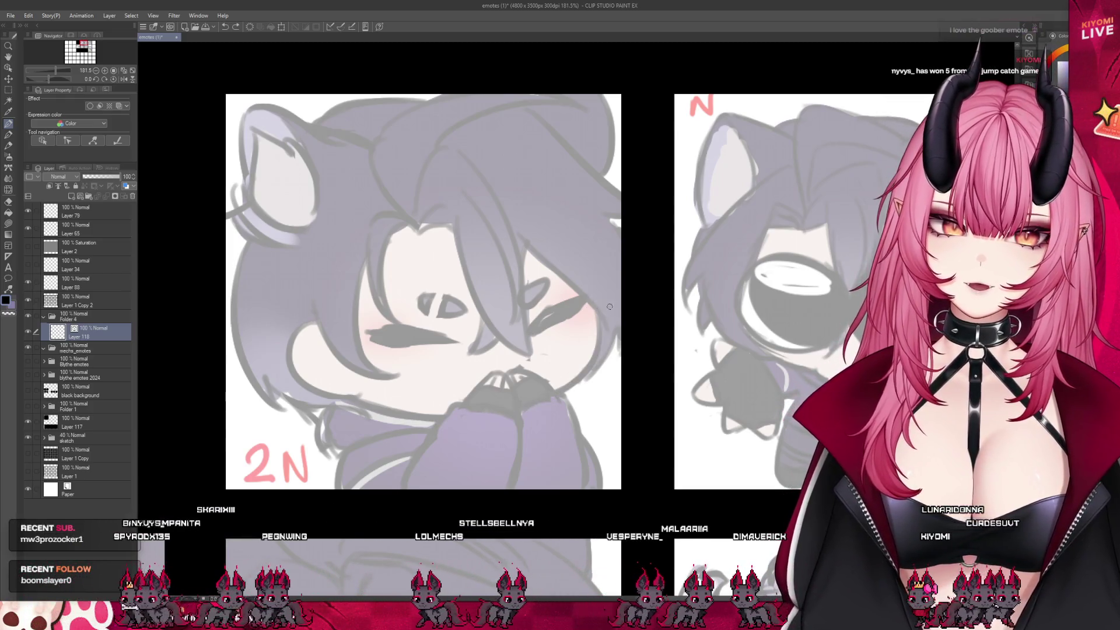
mouse_move(596, 304)
left_mouse_down()
mouse_move(563, 394)
mouse_move(470, 426)
left_mouse_up()
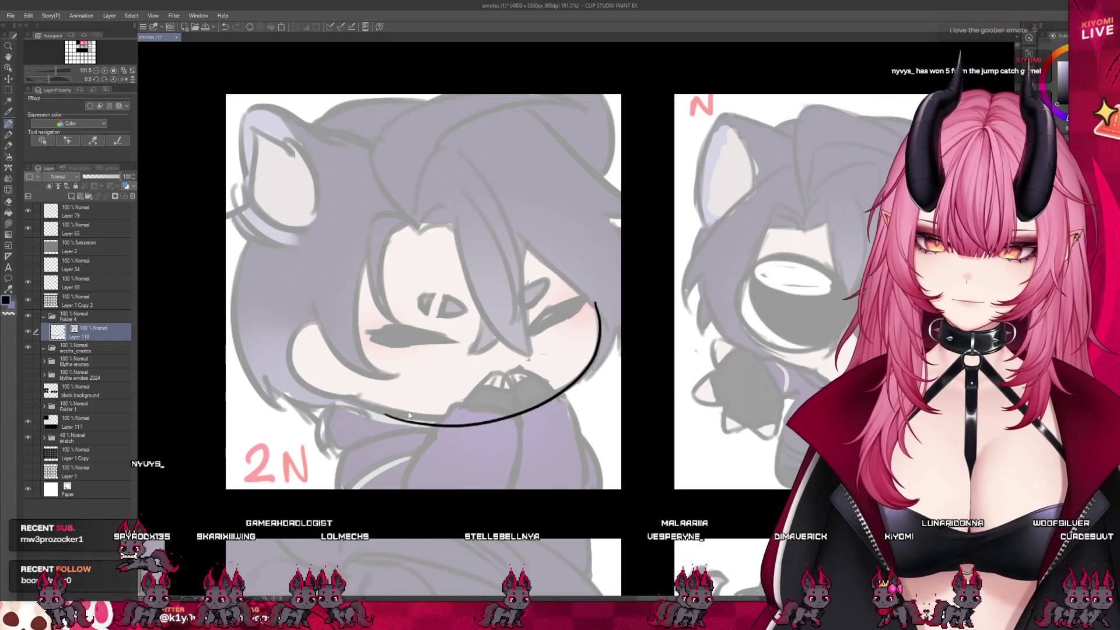
key("ctrl+z")
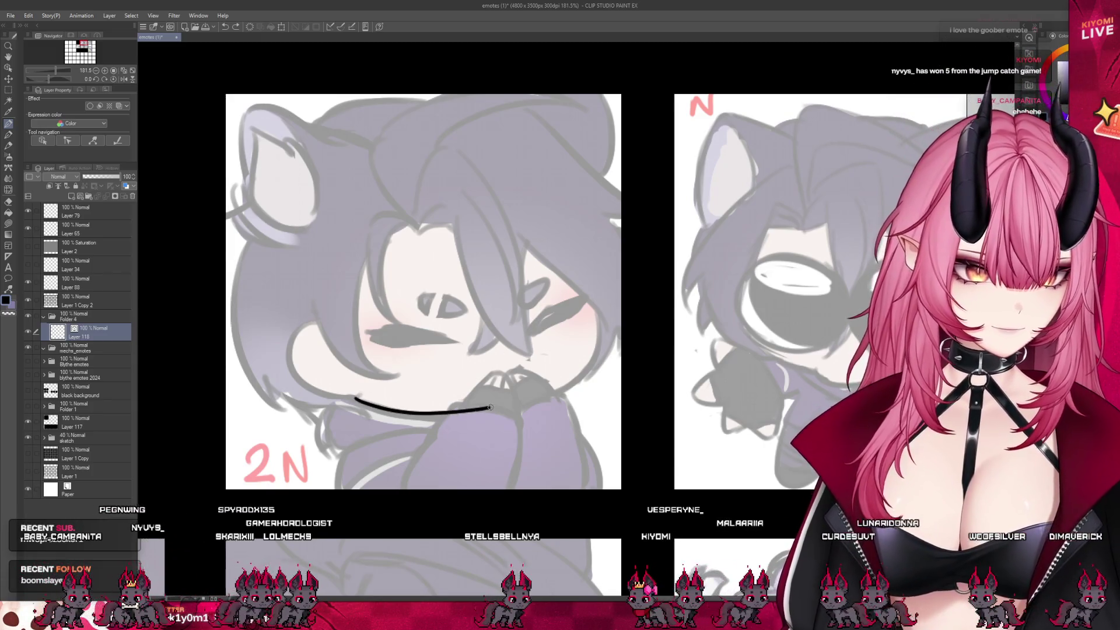
key("ctrl+z")
key("ctrl+z")
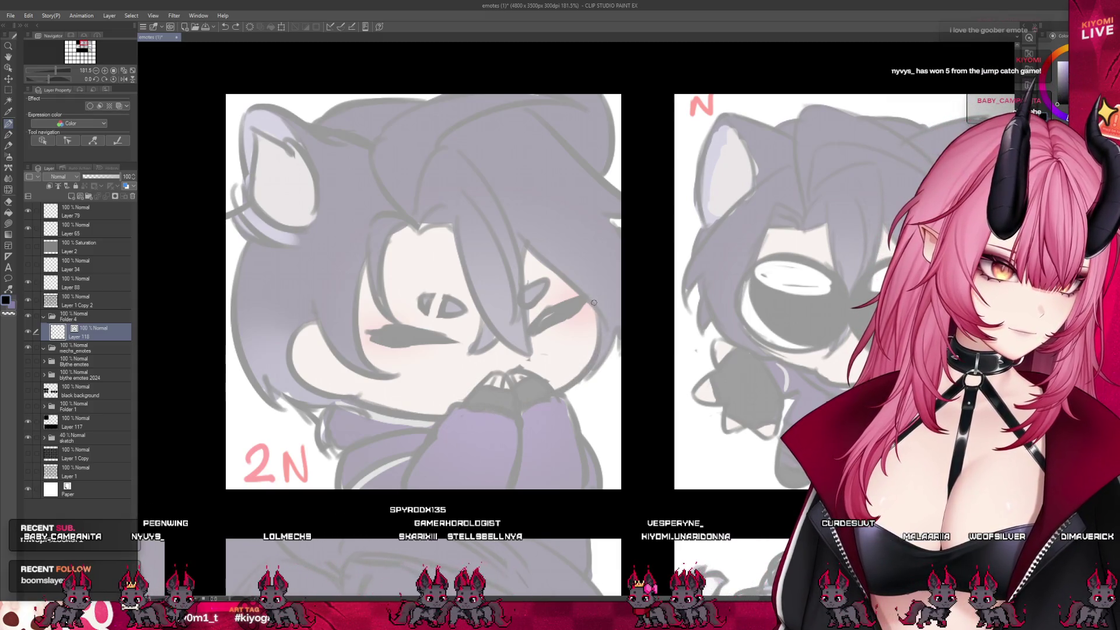
left_click_drag(471, 417, 351, 401)
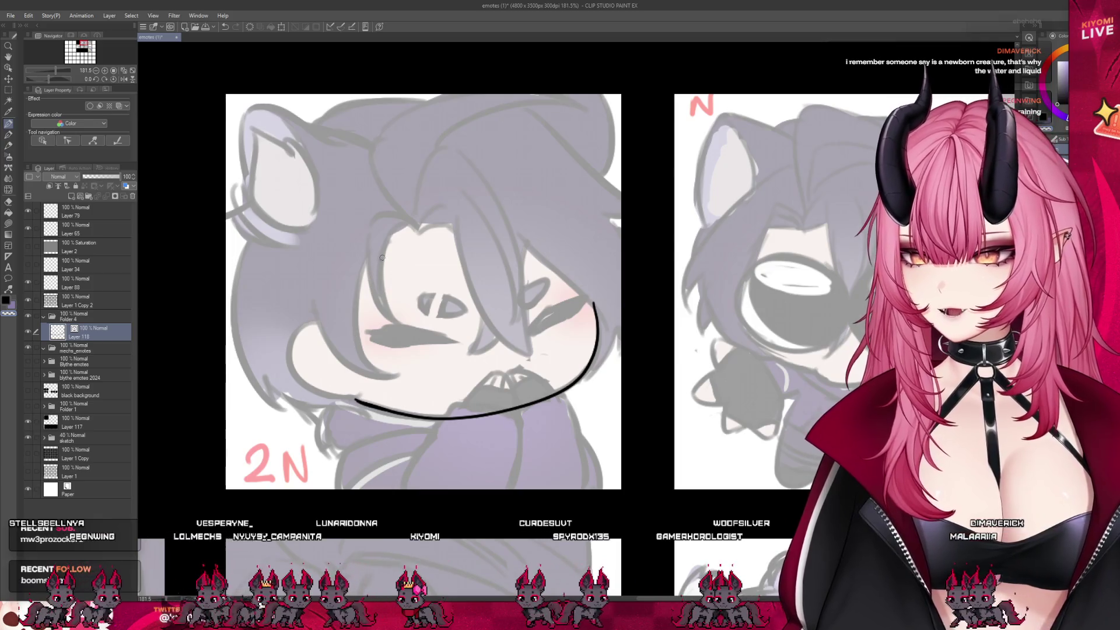
Draw the left cheek curve rising from the chin line.
left_click_drag(313, 333, 303, 387)
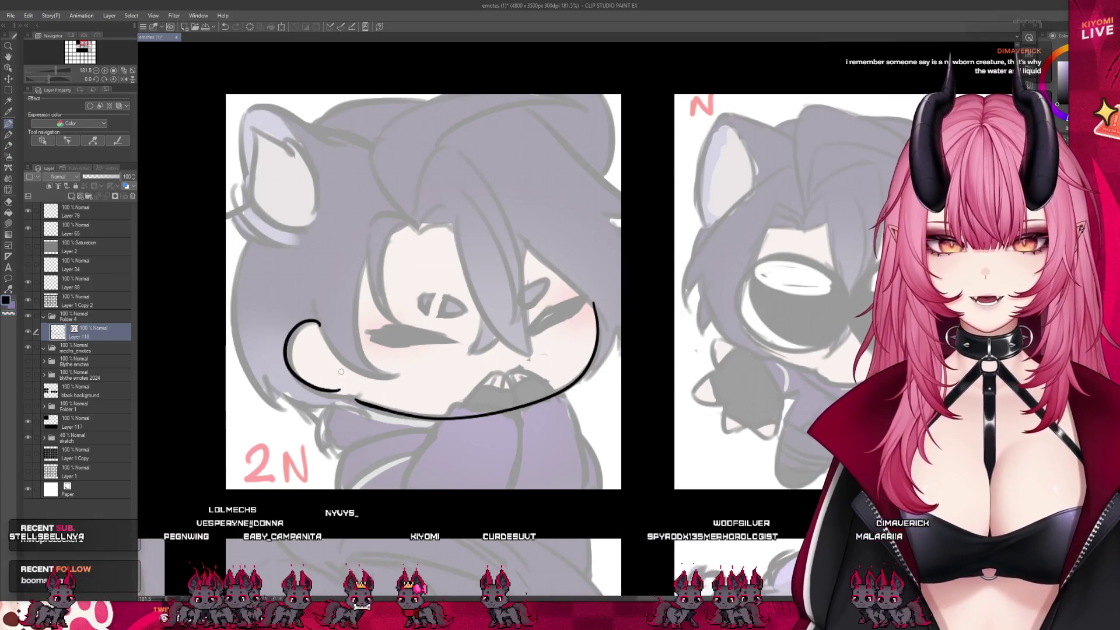
key("ctrl+z")
key("ctrl+z")
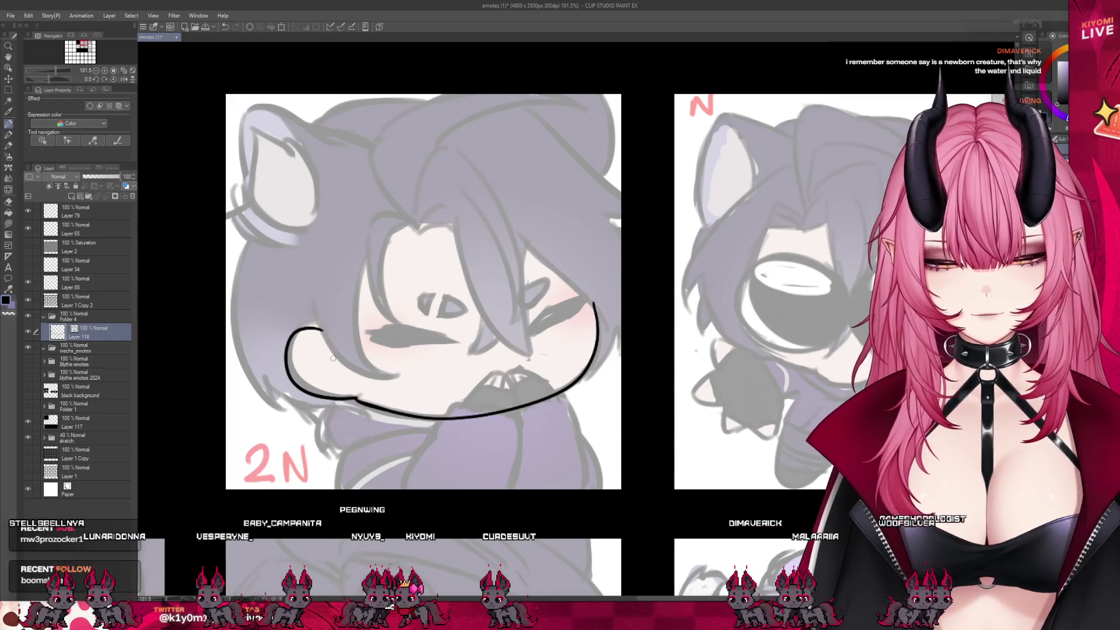
left_click_drag(325, 322, 292, 337)
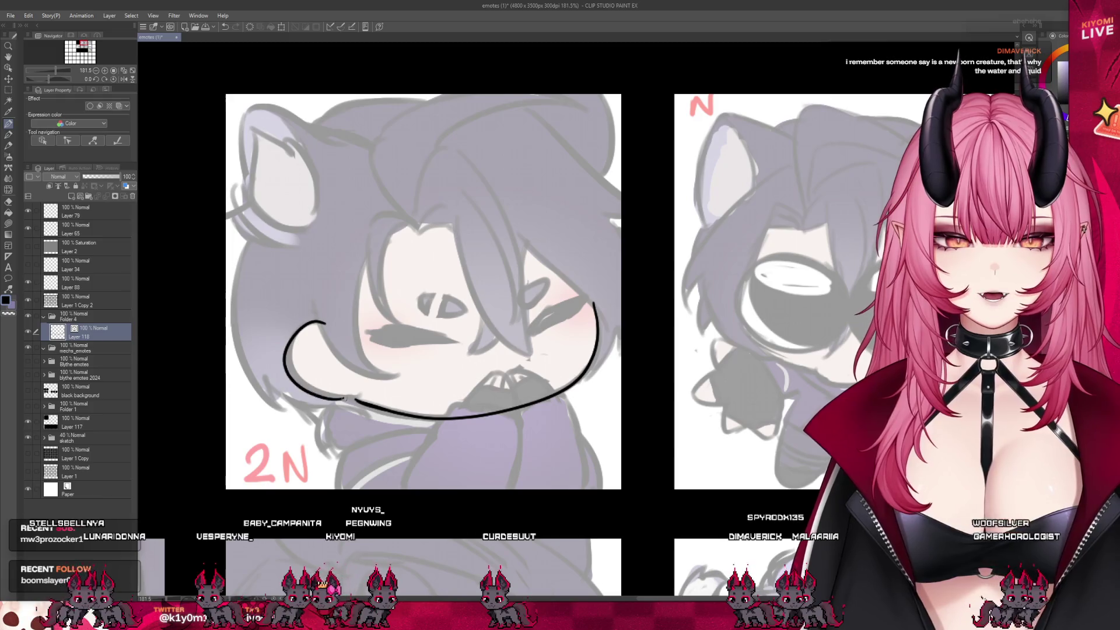
mouse_move(303, 391)
left_mouse_down()
mouse_move(287, 346)
mouse_move(308, 386)
left_mouse_up()
key("ctrl+z")
key("ctrl+z")
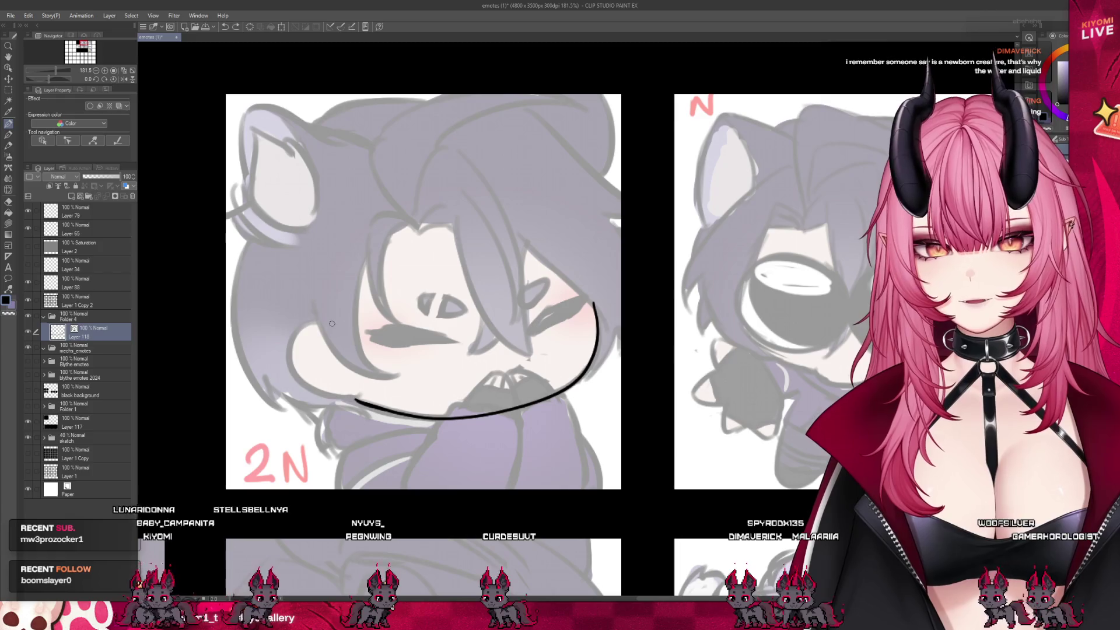
key("ctrl+z")
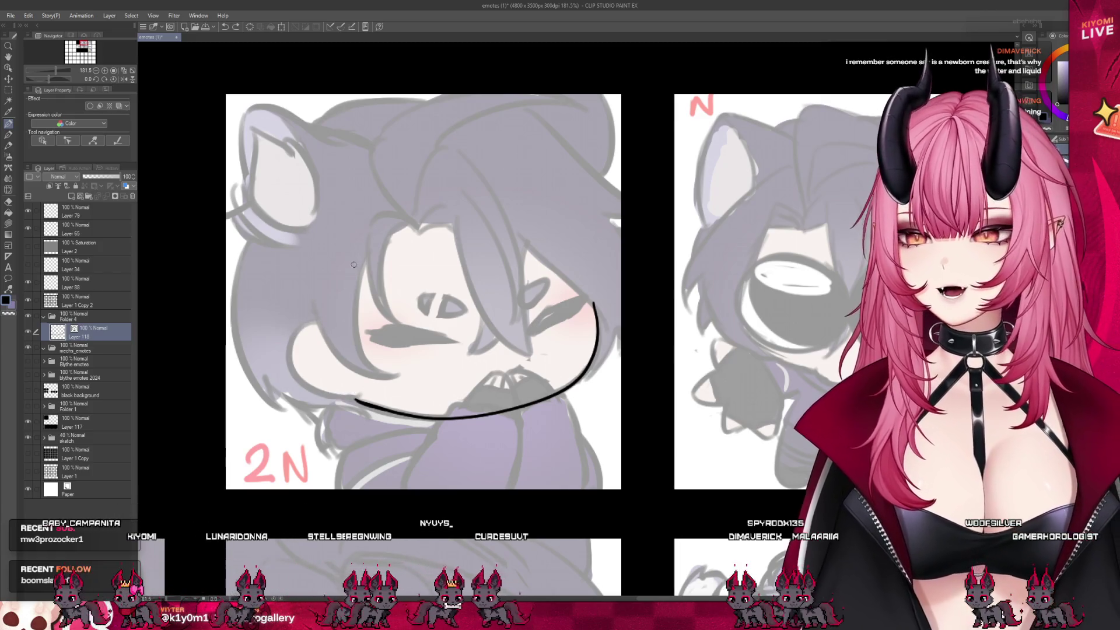
mouse_move(325, 325)
left_mouse_down()
mouse_move(289, 359)
mouse_move(308, 386)
left_mouse_up()
key("ctrl+z")
mouse_move(325, 322)
left_mouse_down()
mouse_move(287, 348)
mouse_move(304, 389)
mouse_move(361, 395)
left_mouse_up()
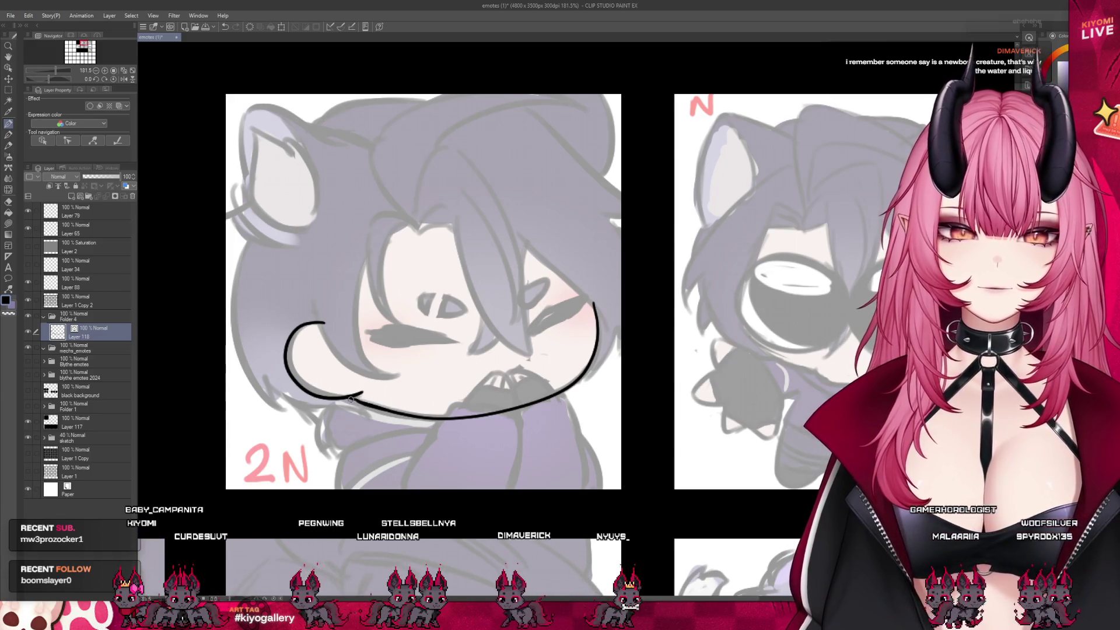
scroll(403, 420, "down", 4)
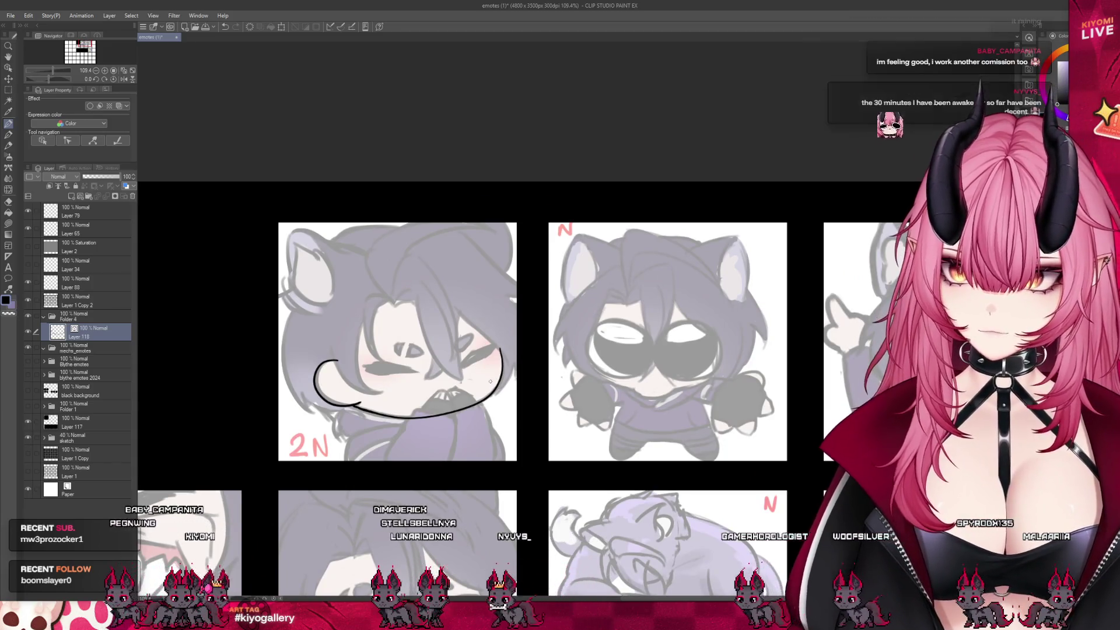
Reshape the cheek-and-chin line with Mesh Transformation, slightly bending its lower curve.
scroll(483, 374, "up", 1)
scroll(485, 367, "up", 1)
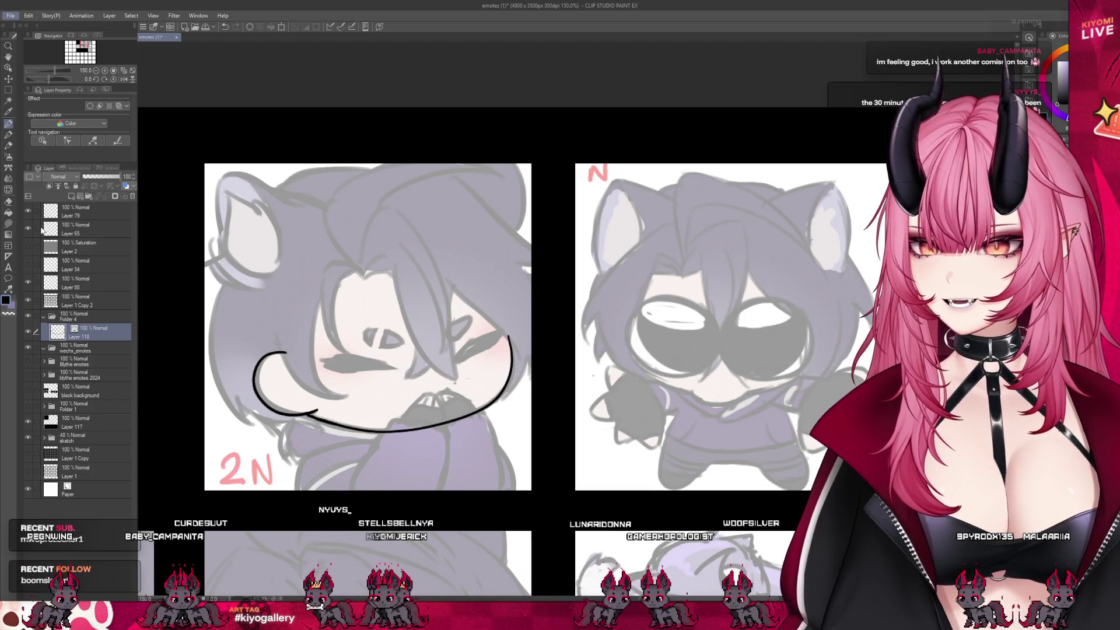
key("Right")
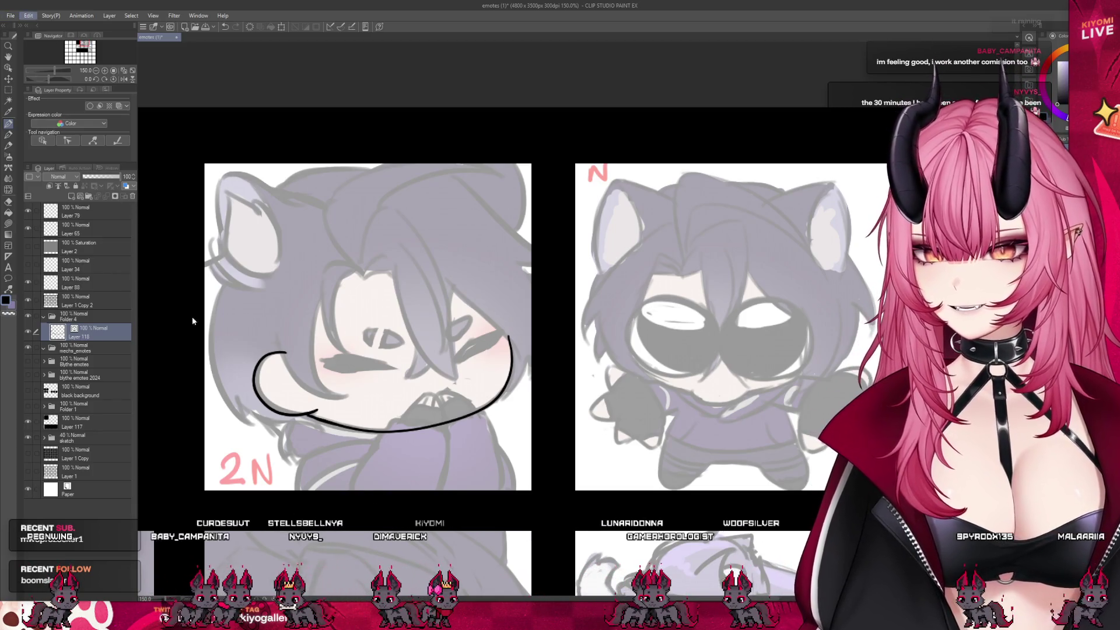
key("ctrl+t")
left_click_drag(427, 402, 431, 411)
left_click_drag(338, 433, 337, 432)
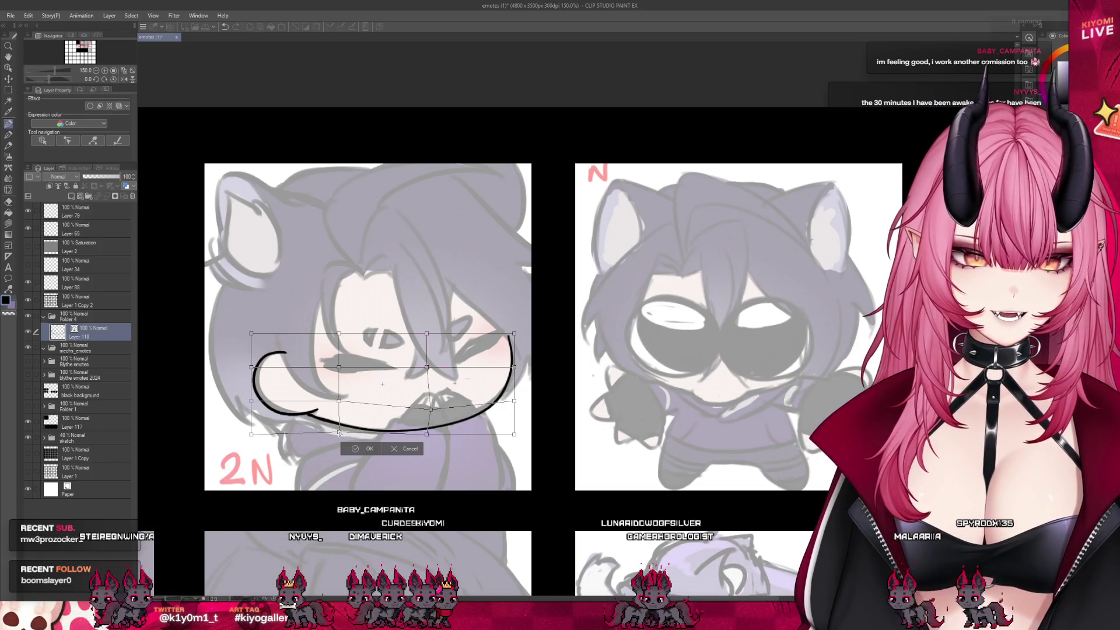
left_click_drag(425, 436, 428, 439)
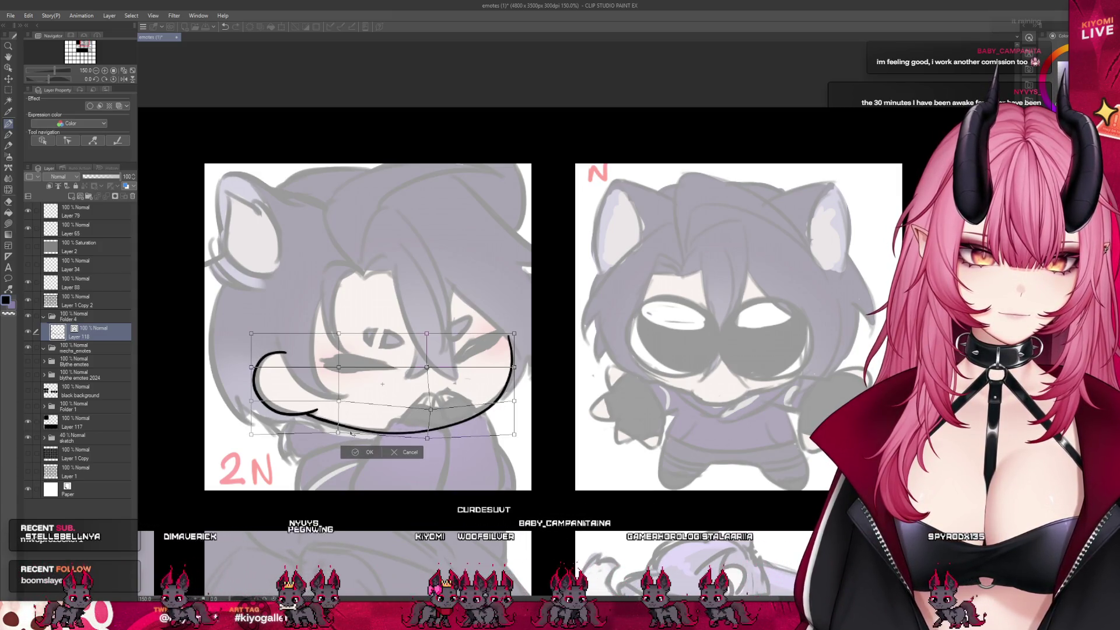
left_click_drag(339, 433, 340, 432)
left_click_drag(425, 441, 440, 435)
key("Return")
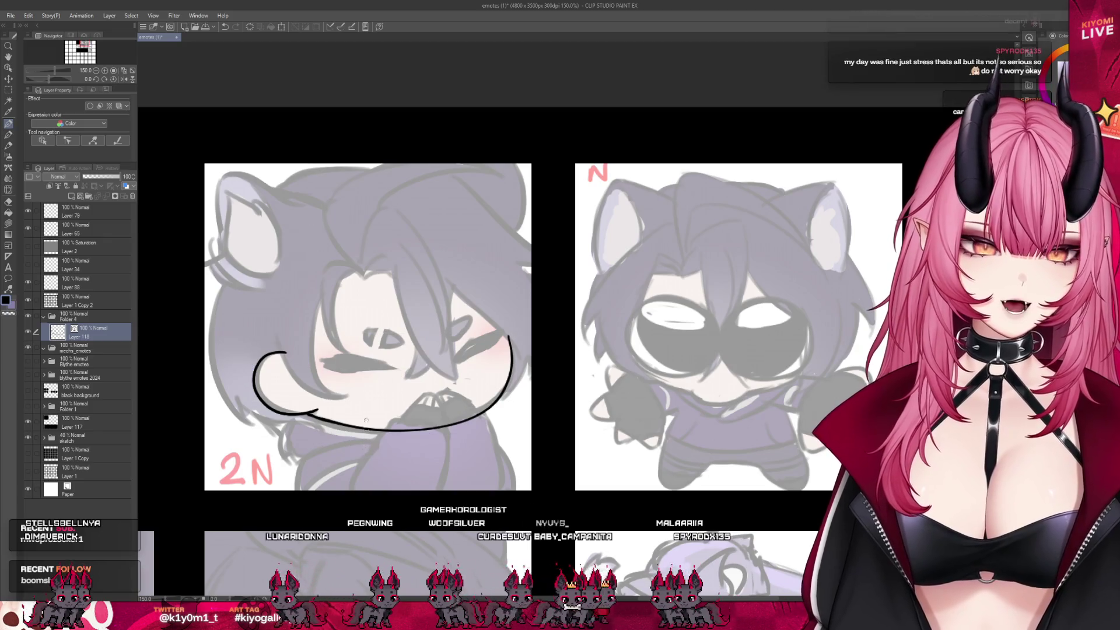
scroll(371, 298, "down", 2)
scroll(385, 309, "up", 1)
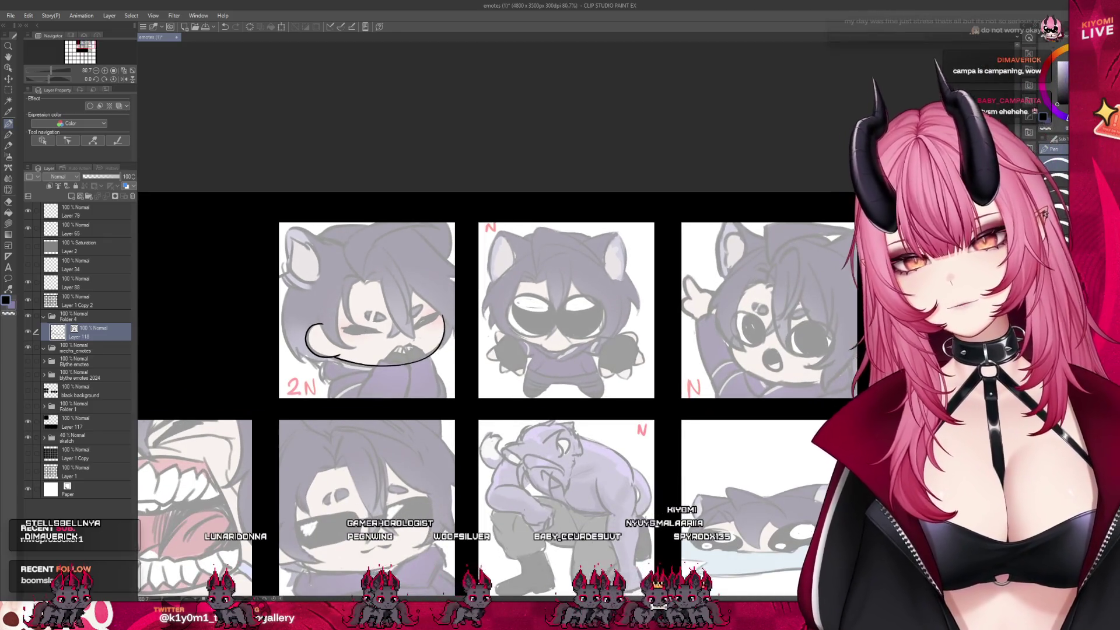
Join the line's hooked end to the lower curve, checking with the sketch hidden.
left_click(27, 437)
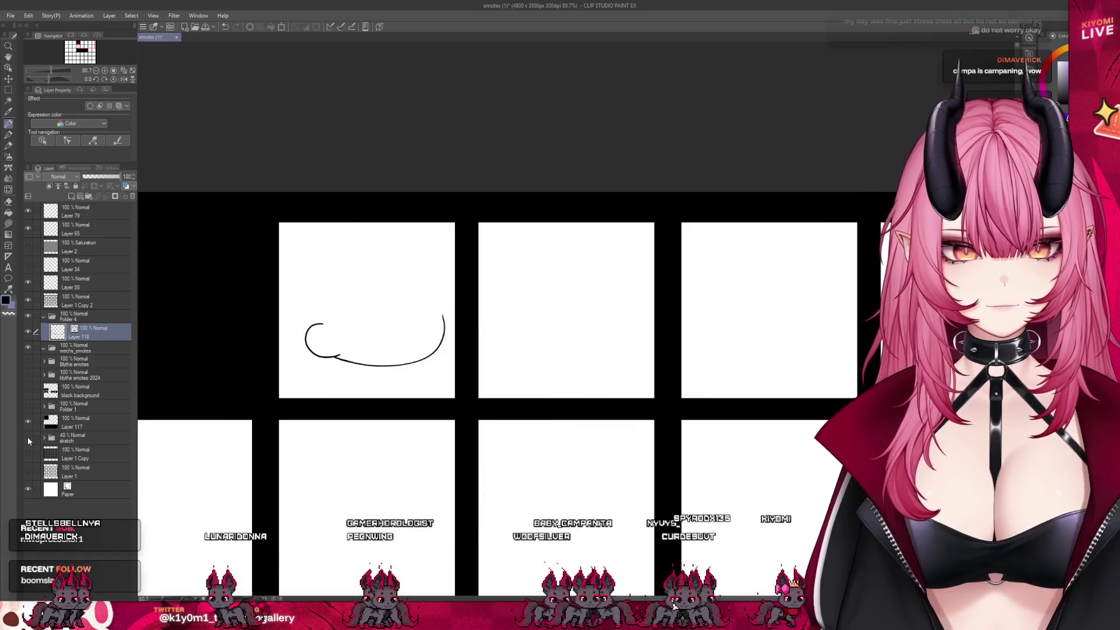
left_click(27, 437)
scroll(347, 343, "up", 6)
scroll(347, 342, "up", 1)
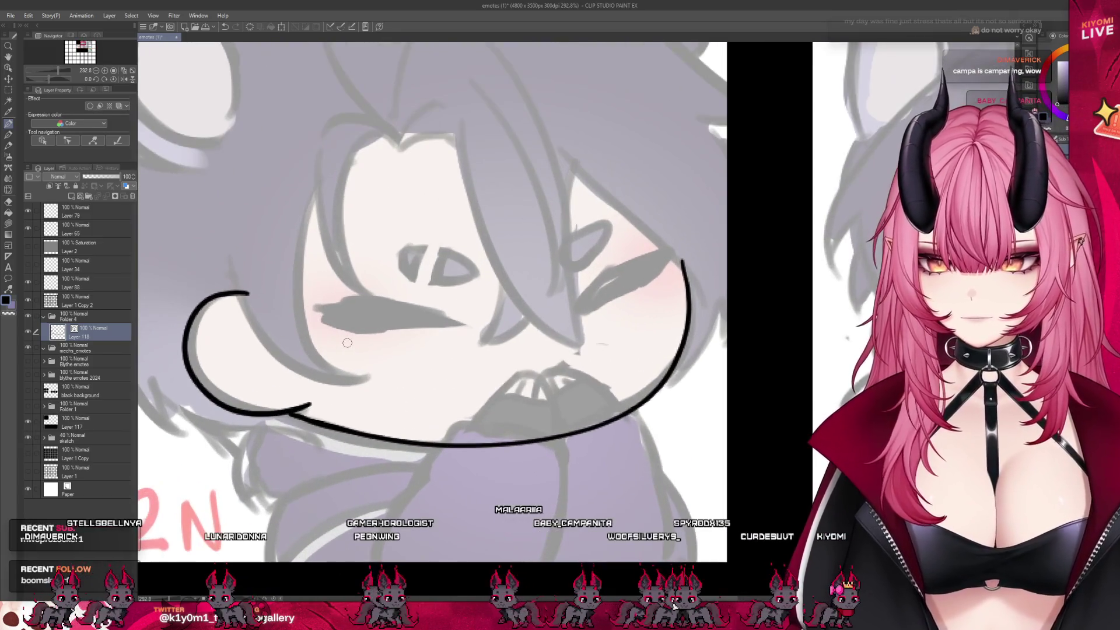
left_click_drag(294, 410, 320, 421)
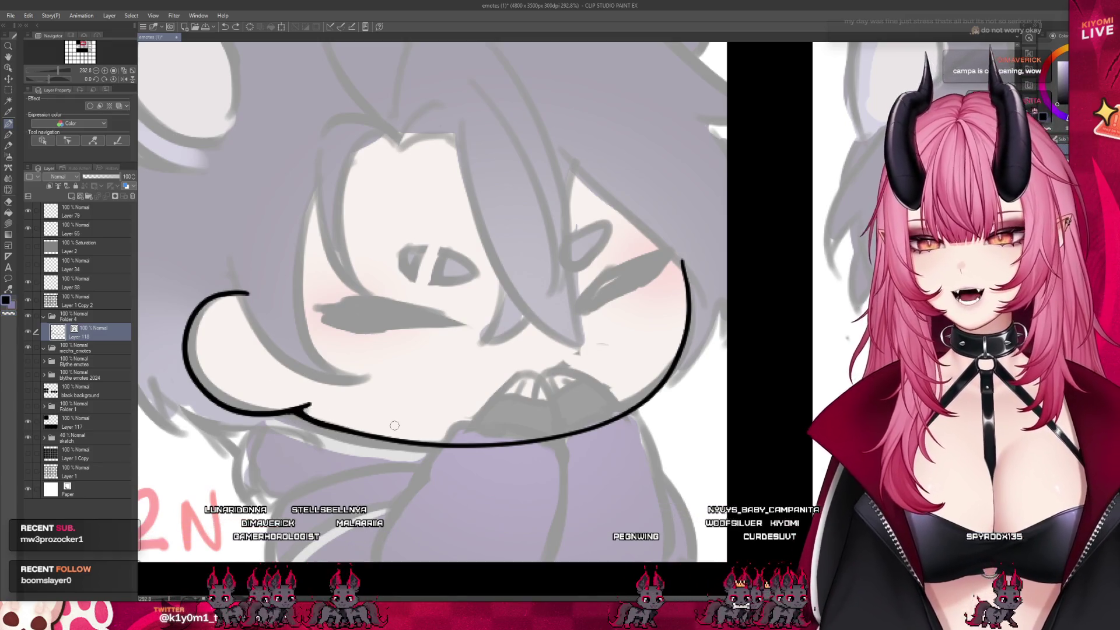
scroll(353, 414, "down", 5)
Save the emote sheet and open Mav_lookup.png.
key("ctrl+s")
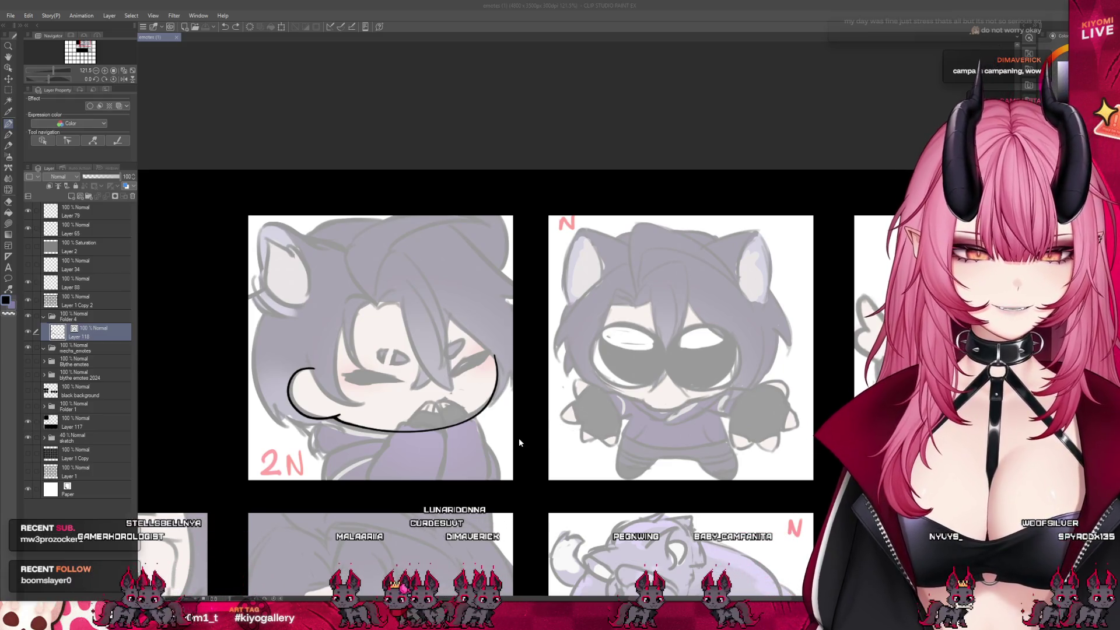
key("ctrl+o")
scroll(304, 339, "up", 3)
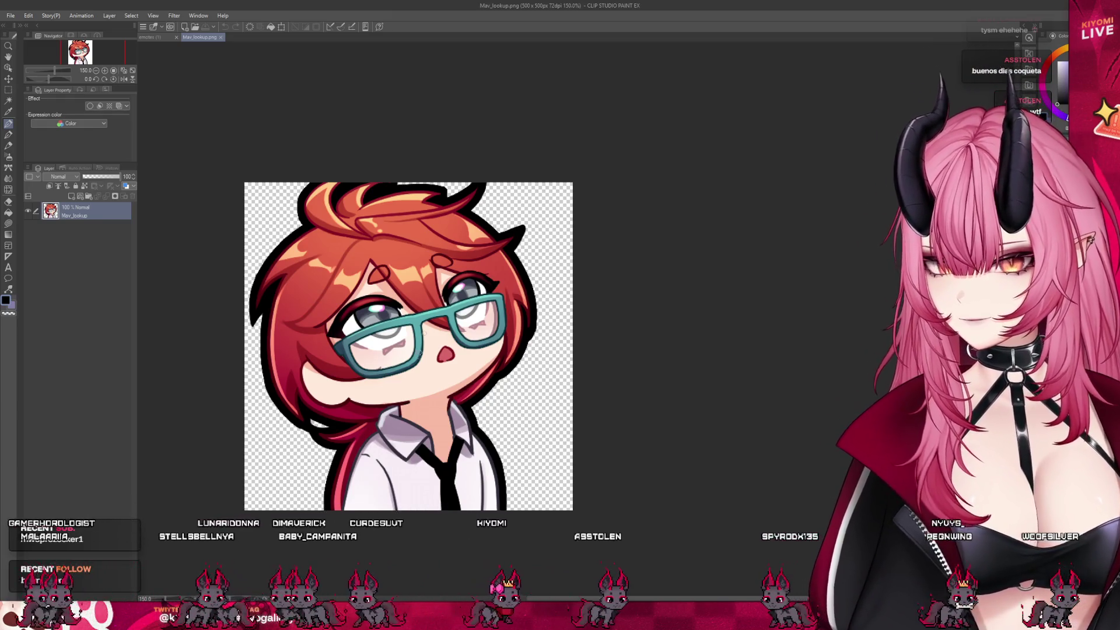
Try Liquify warping on the right lens, then undo both warps.
scroll(405, 374, "down", 1)
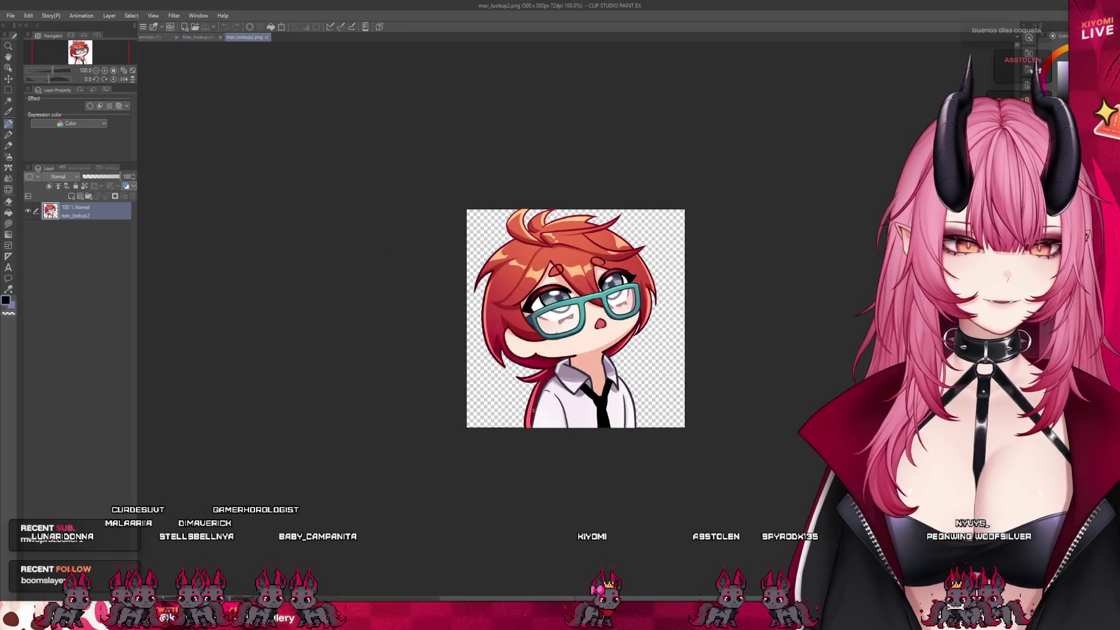
scroll(602, 344, "up", 2)
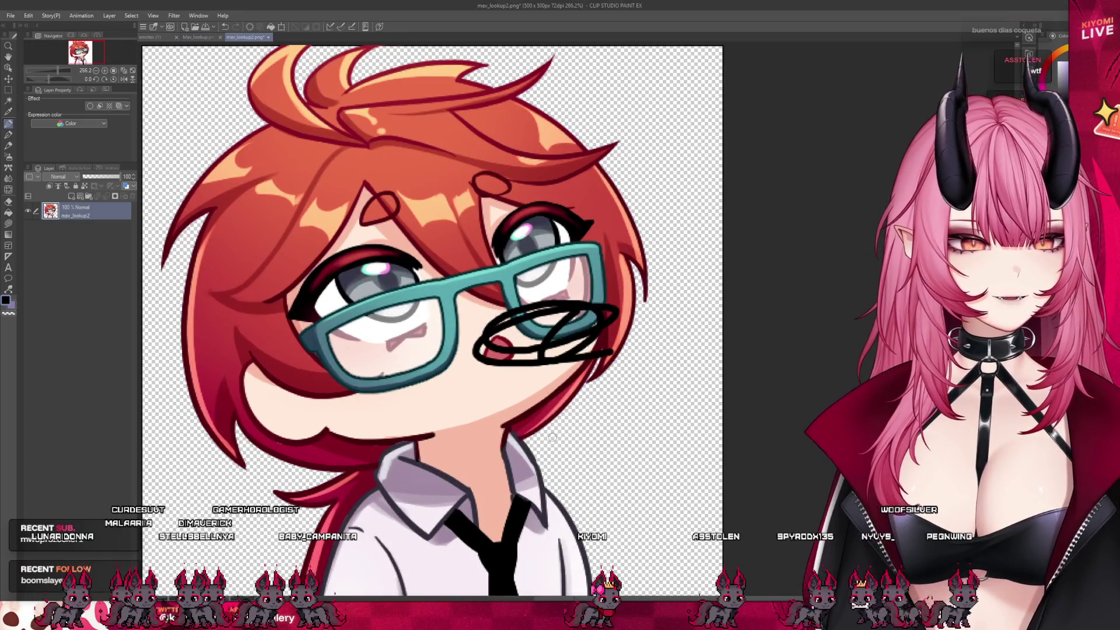
left_click(9, 189)
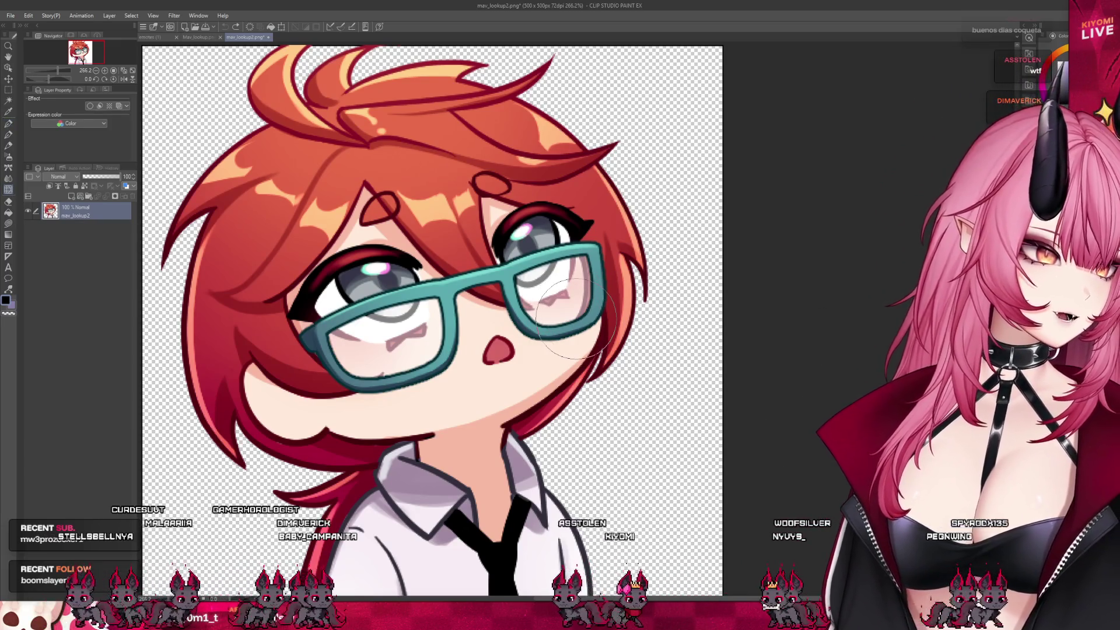
left_click_drag(577, 319, 610, 326)
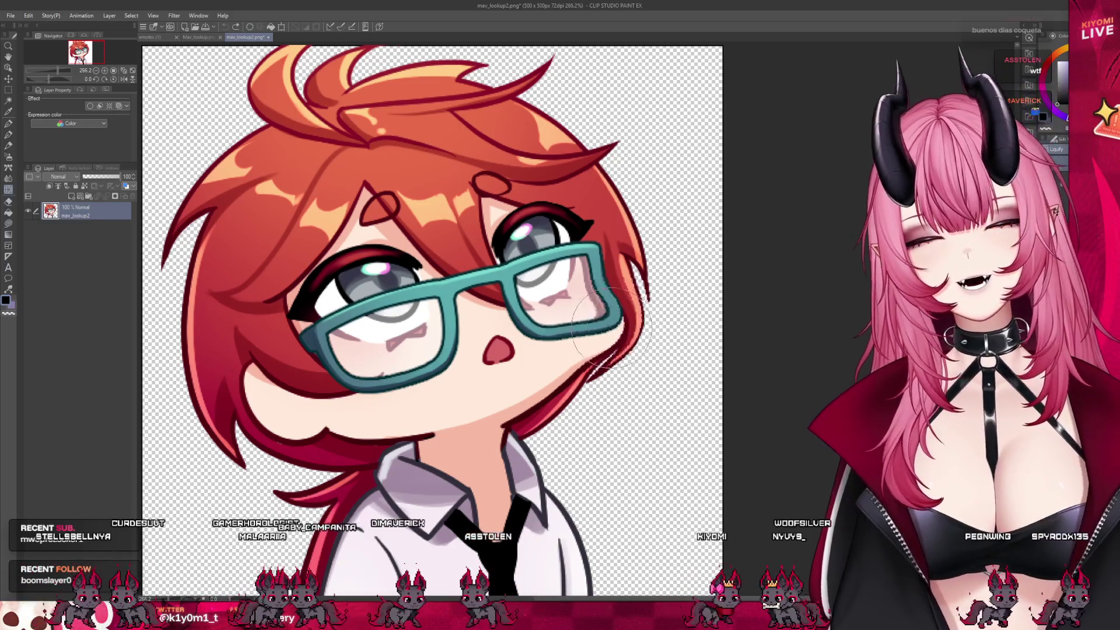
key("ctrl+z")
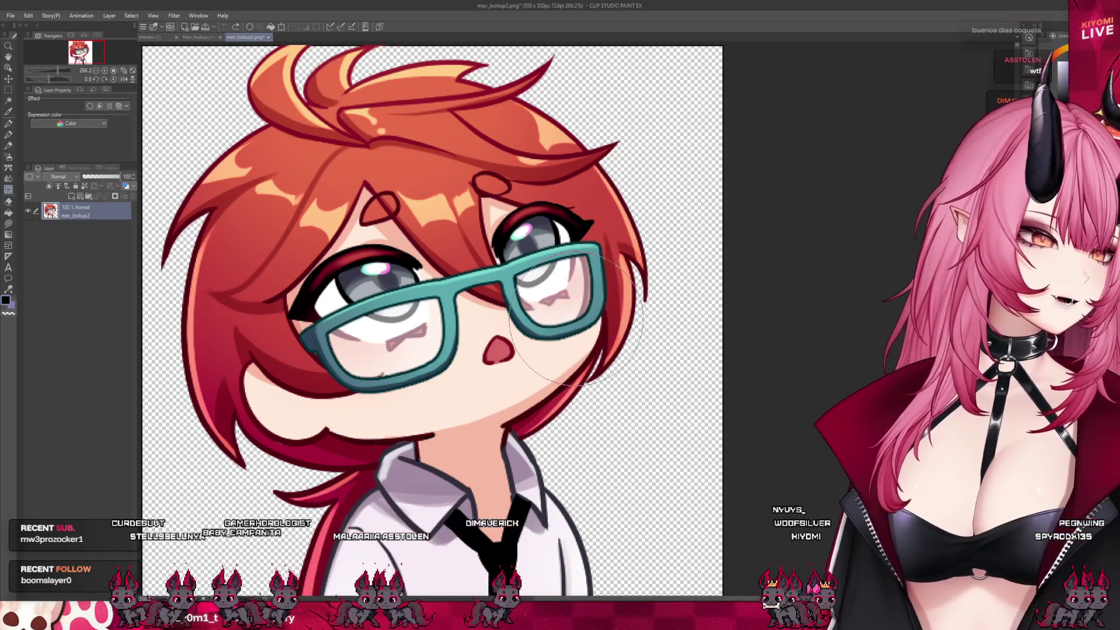
left_click_drag(576, 320, 627, 328)
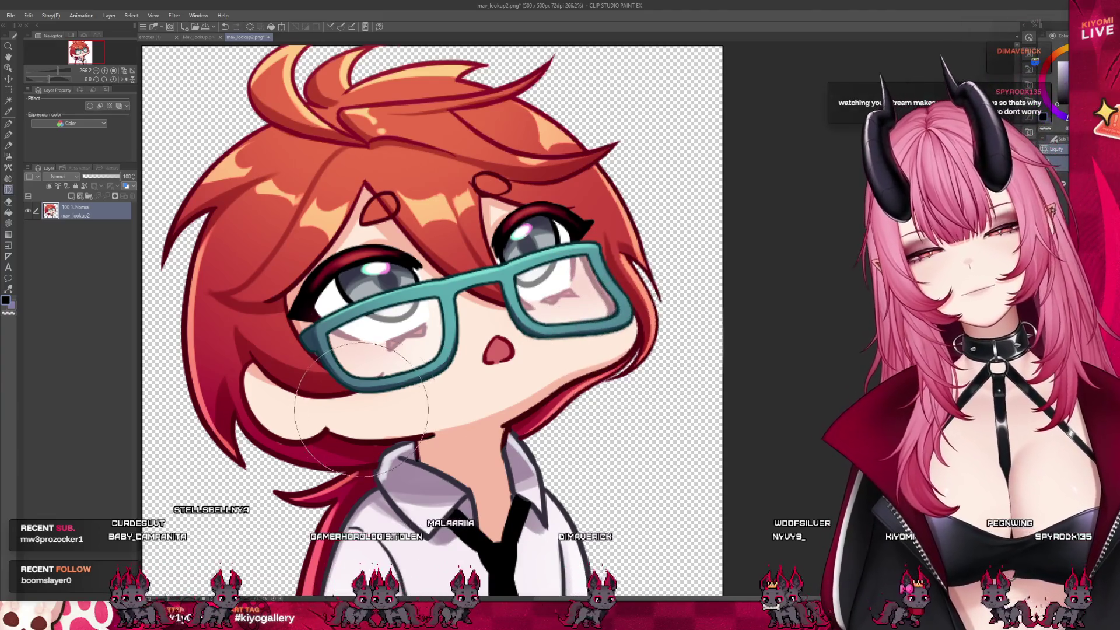
key("ctrl+z")
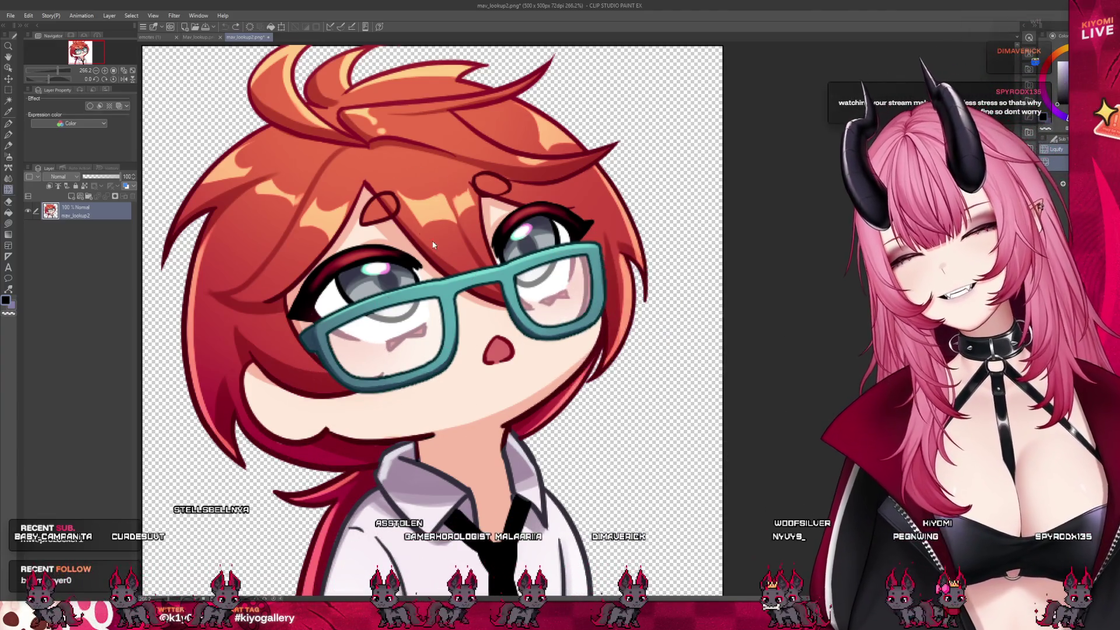
Close mav_lookup2.png and Mav_lookup.png to return to the emote sheet.
scroll(432, 245, "down", 3)
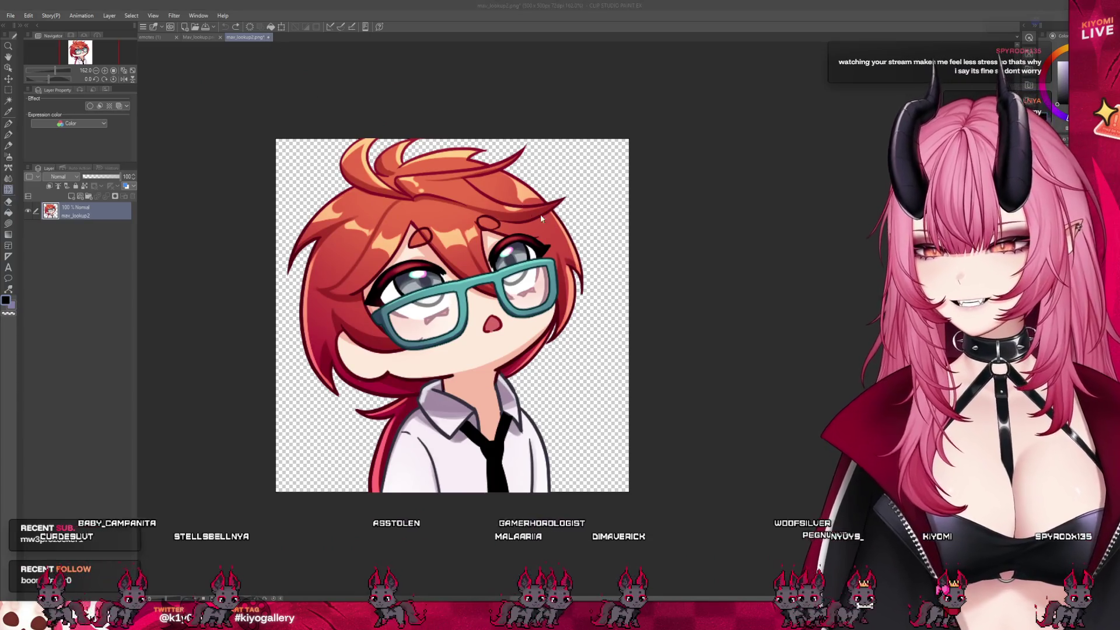
left_click(268, 37)
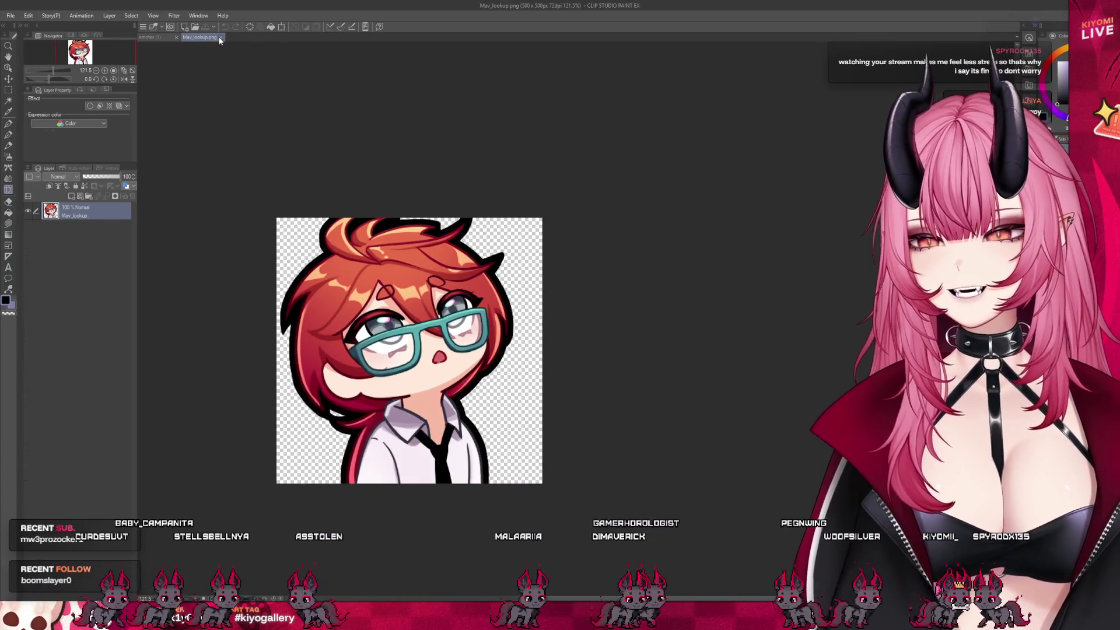
left_click(220, 38)
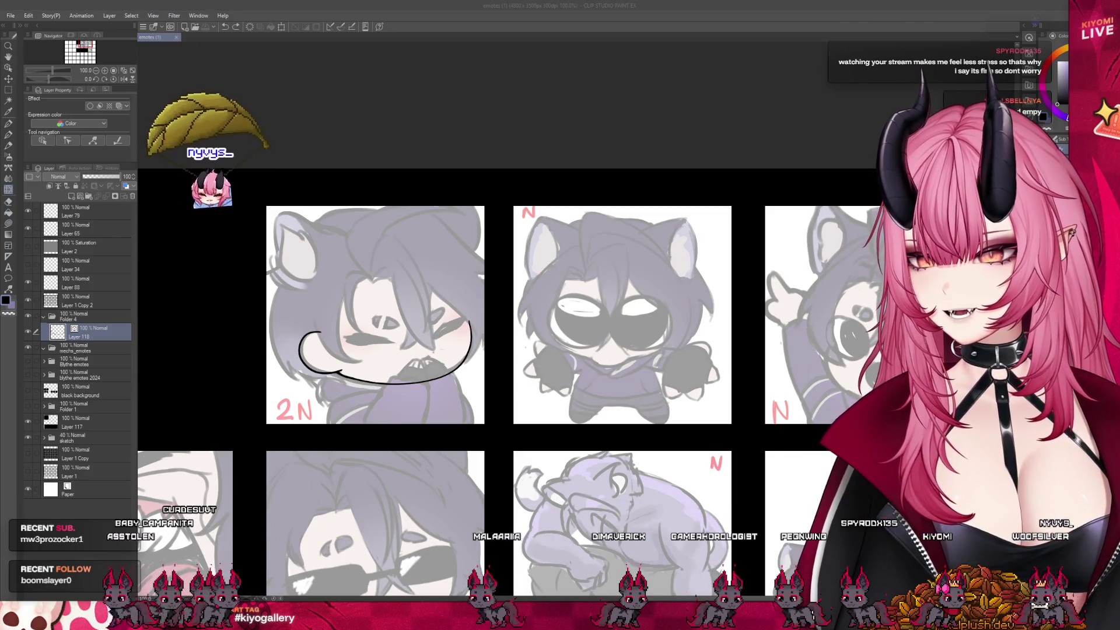
Add Layer 119 for the eyes and ink a closed-eye stroke on 2N.
scroll(404, 334, "up", 3)
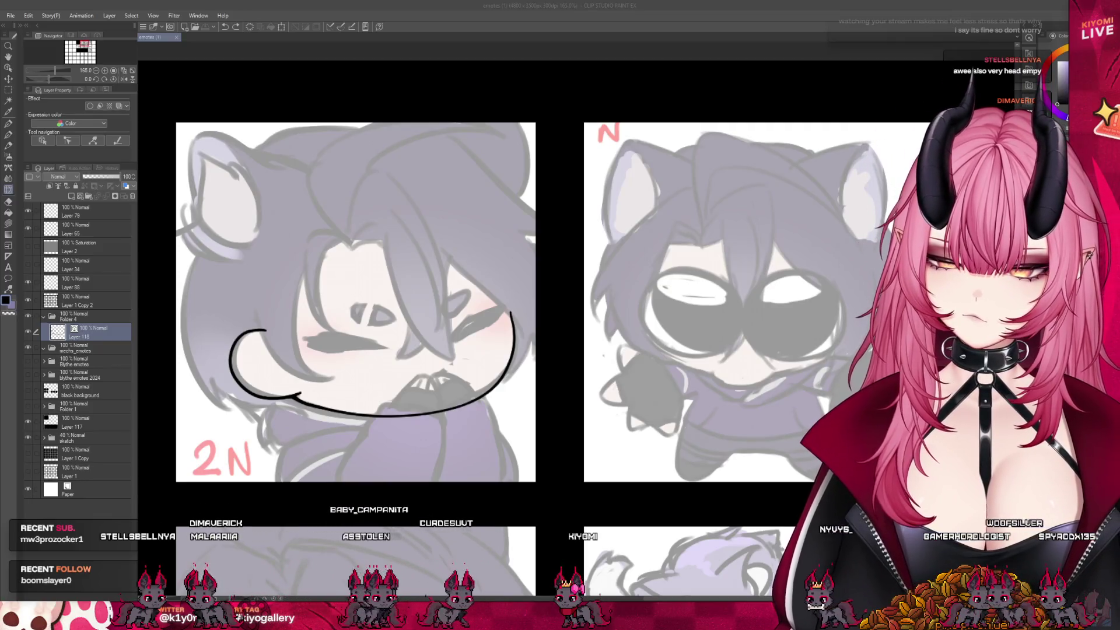
scroll(350, 280, "up", 2)
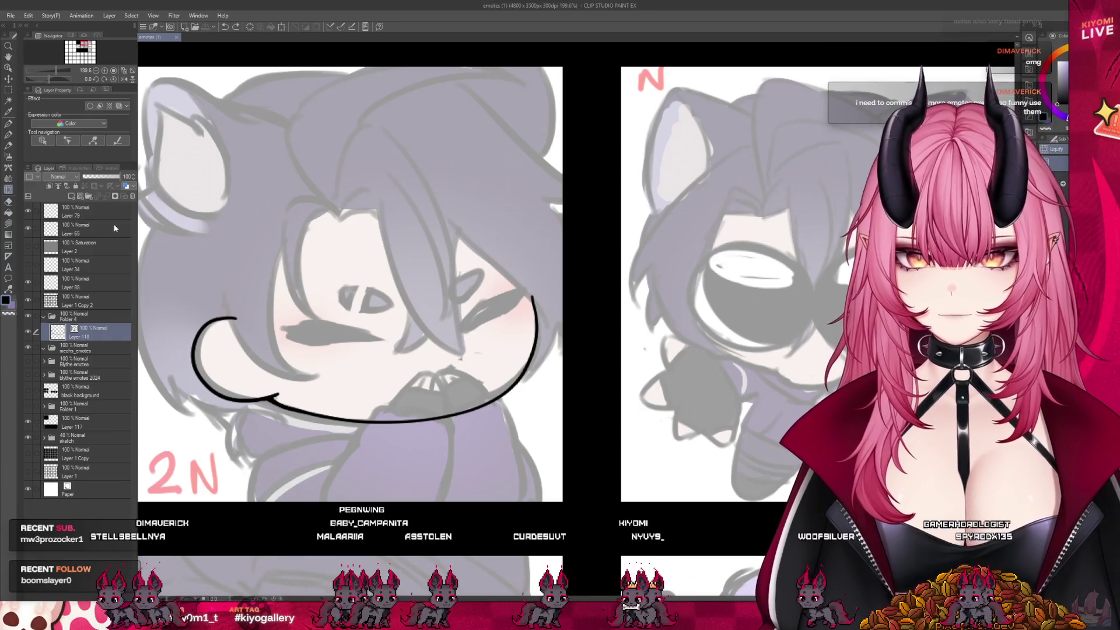
left_click(81, 197)
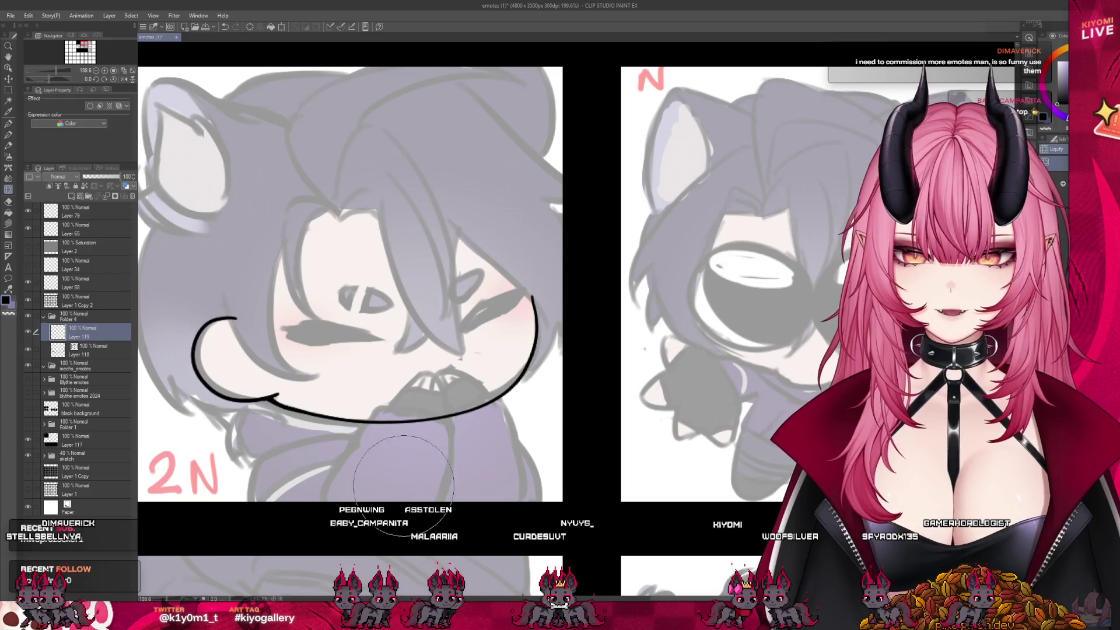
key("p")
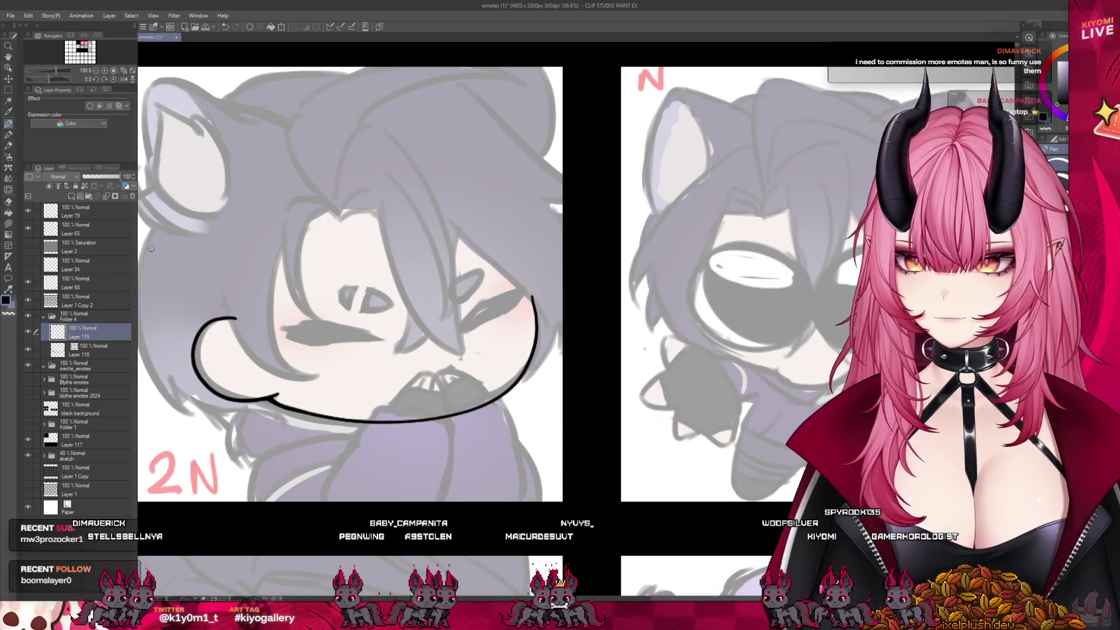
scroll(303, 327, "up", 1)
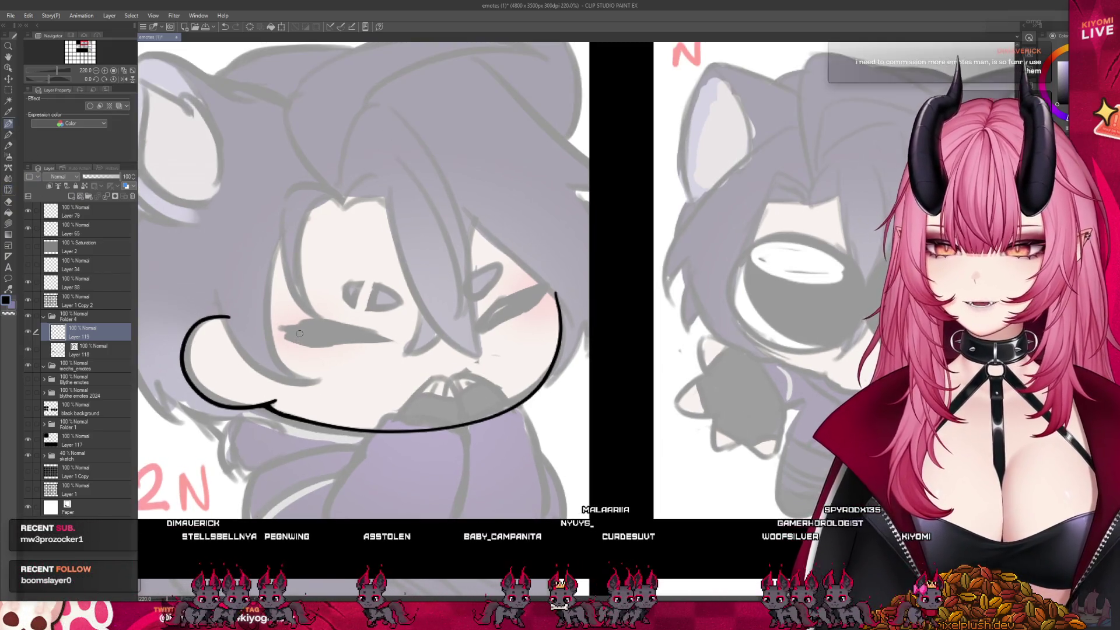
key("ctrl+z")
left_click_drag(503, 298, 480, 321)
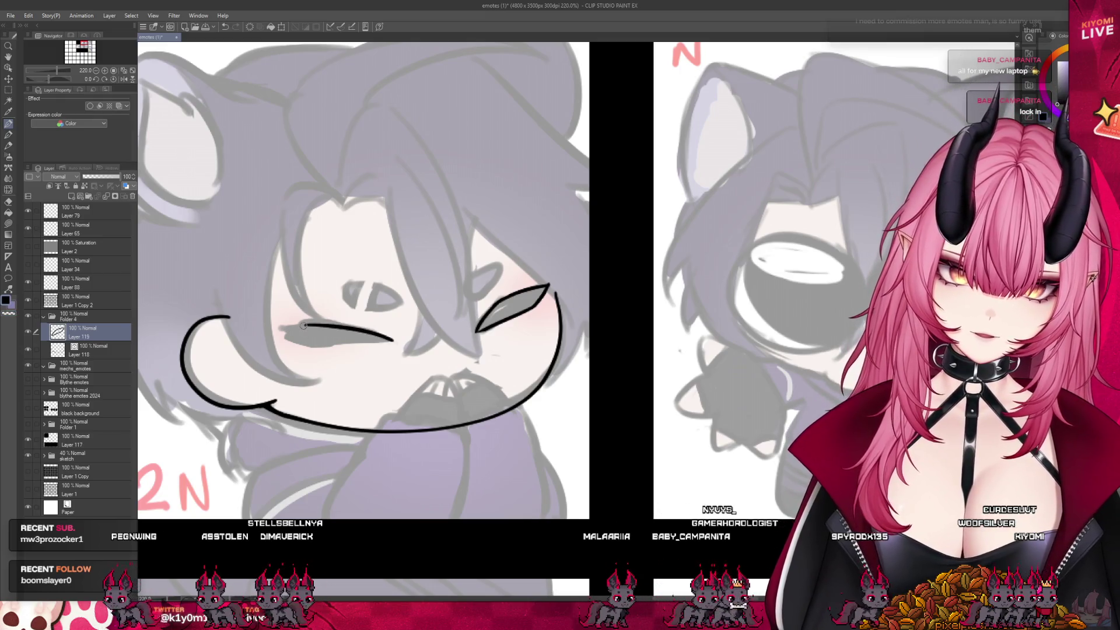
Outline the left closed eye and fill both eyes with solid black.
mouse_move(397, 340)
left_mouse_down()
mouse_move(289, 329)
mouse_move(396, 340)
left_mouse_up()
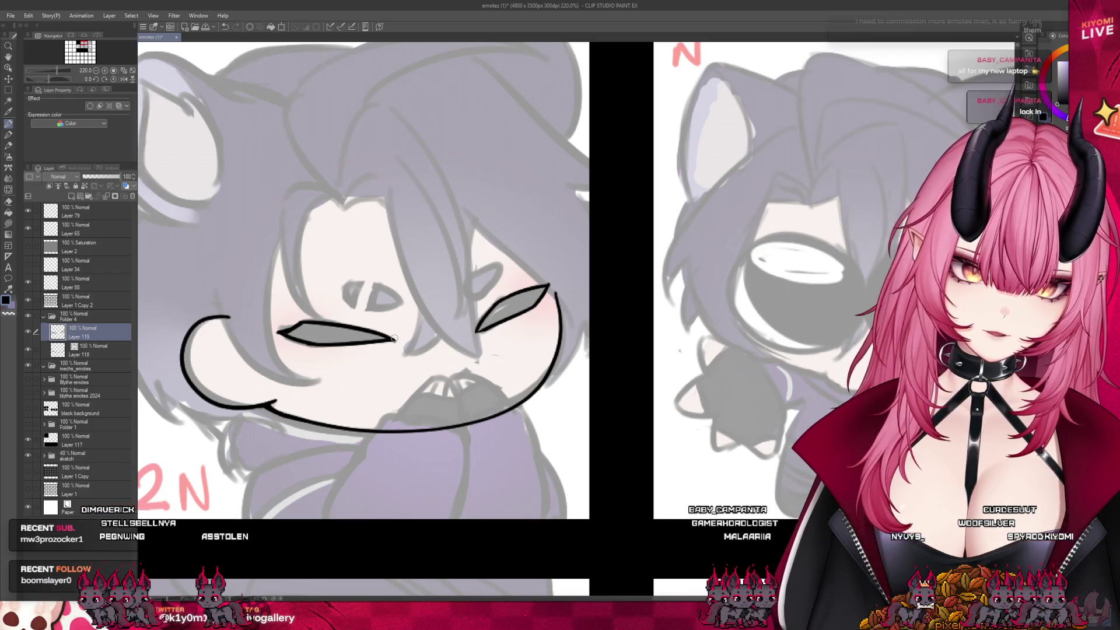
left_click(336, 334)
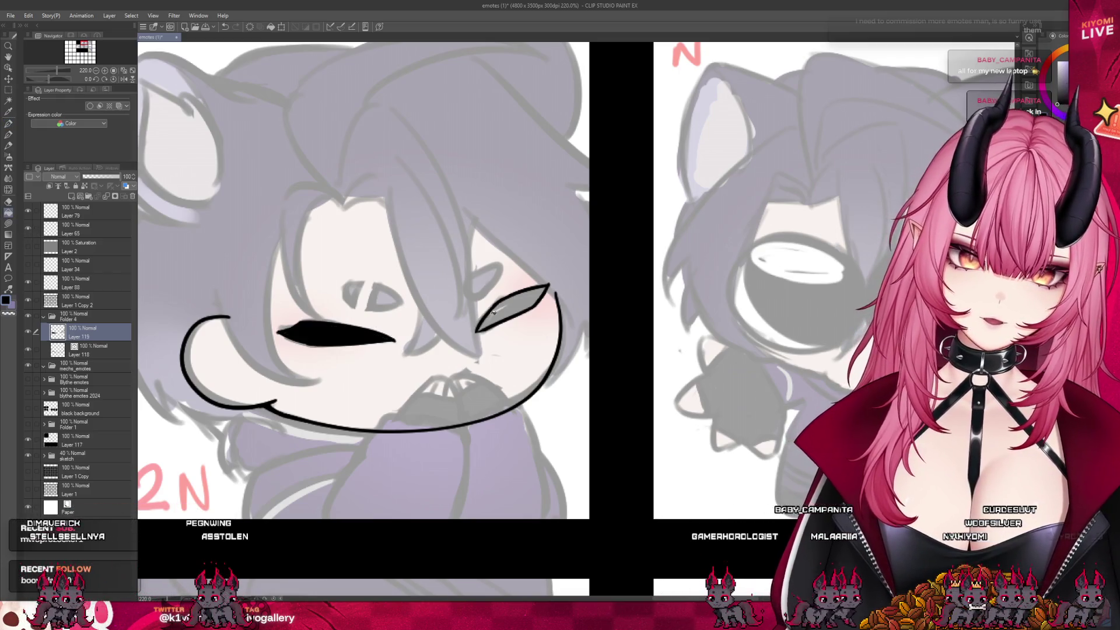
left_click(512, 307)
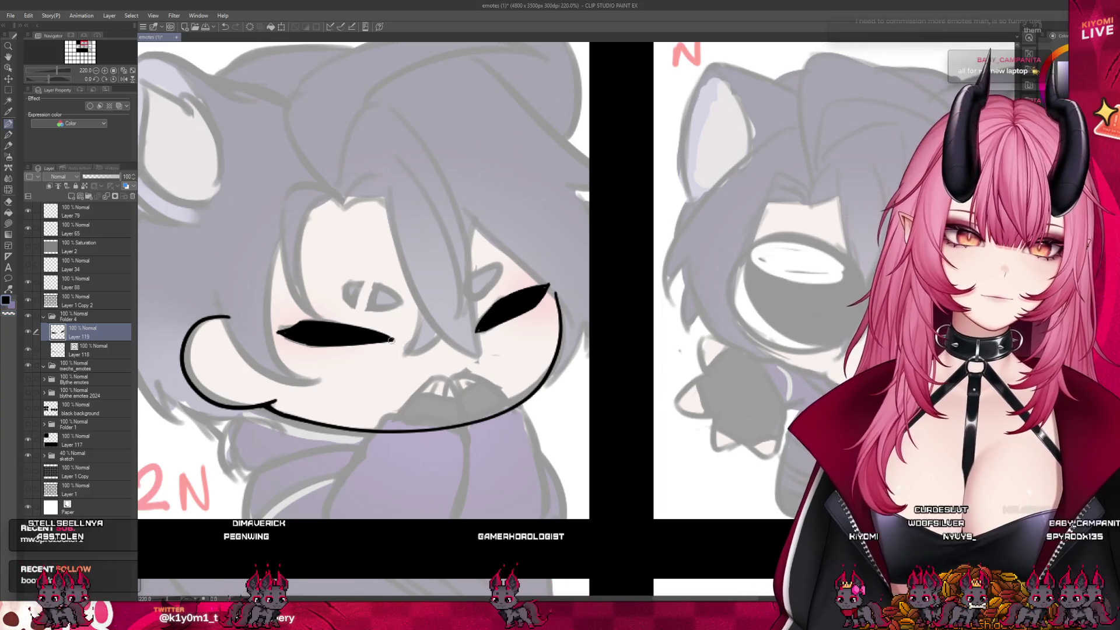
Sharpen the left eye's inner and outer tips into a pointed almond, then reselect Layer 118.
left_click_drag(402, 335, 385, 341)
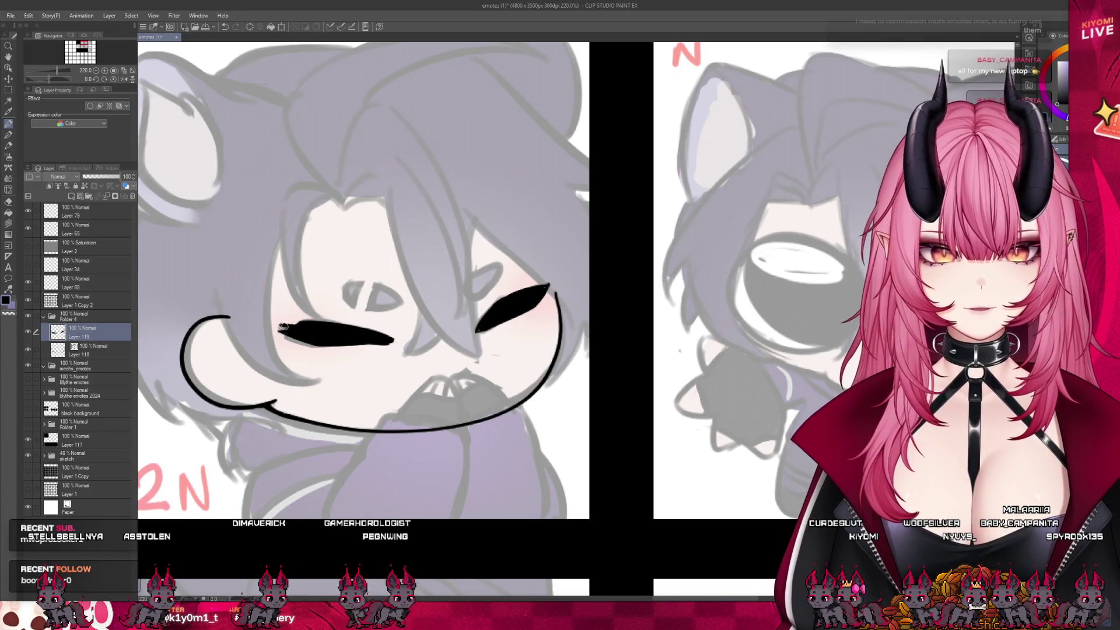
left_click_drag(285, 327, 277, 329)
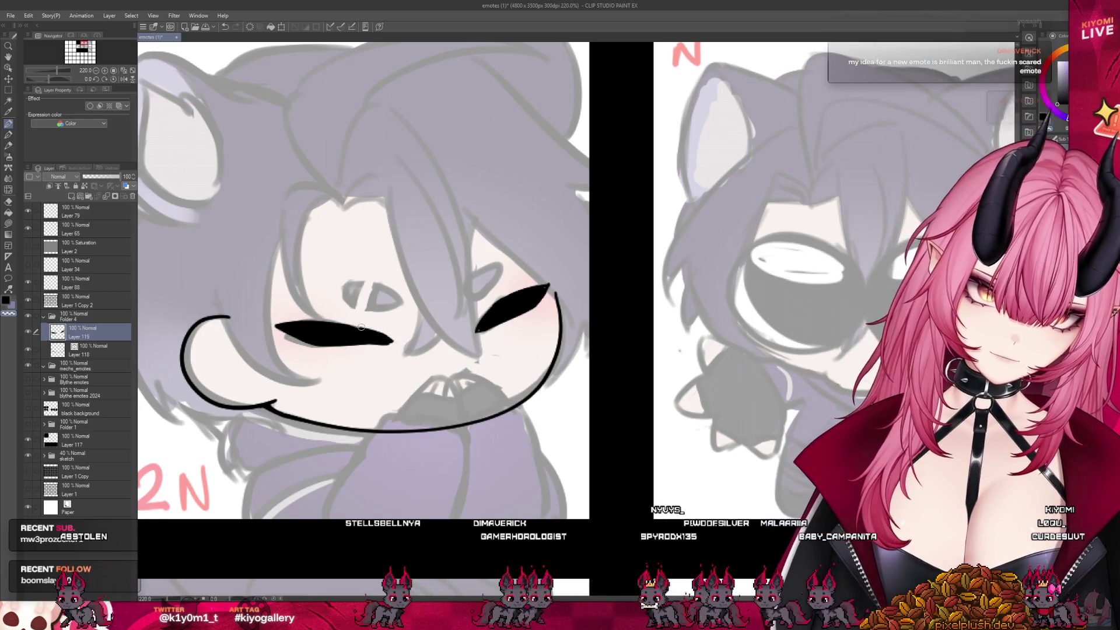
left_click_drag(343, 330, 386, 337)
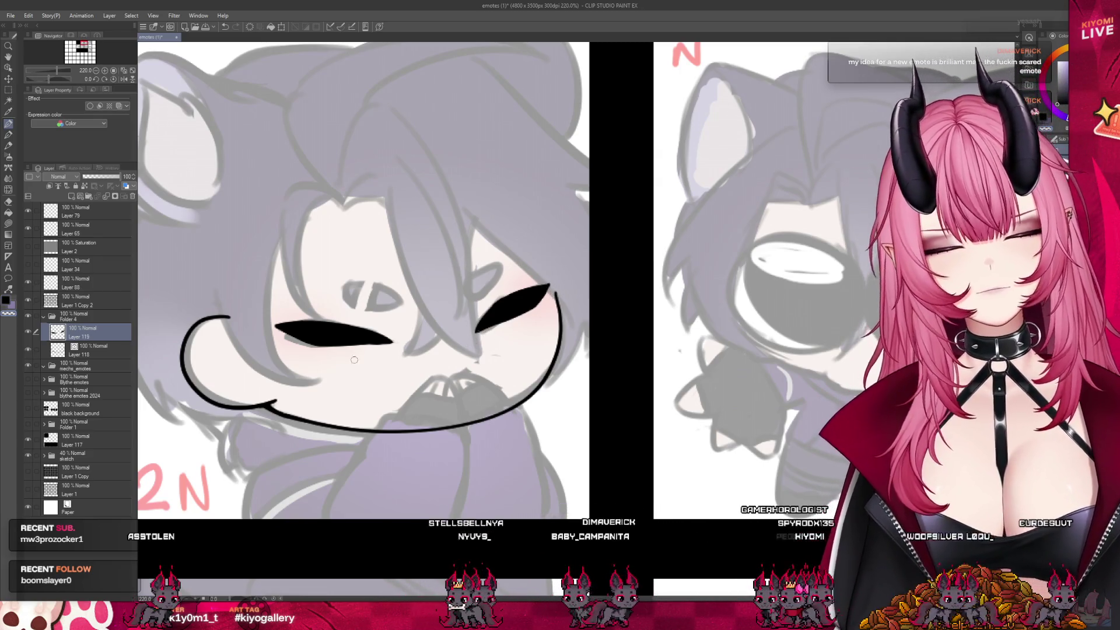
scroll(354, 360, "down", 5)
scroll(392, 336, "up", 4)
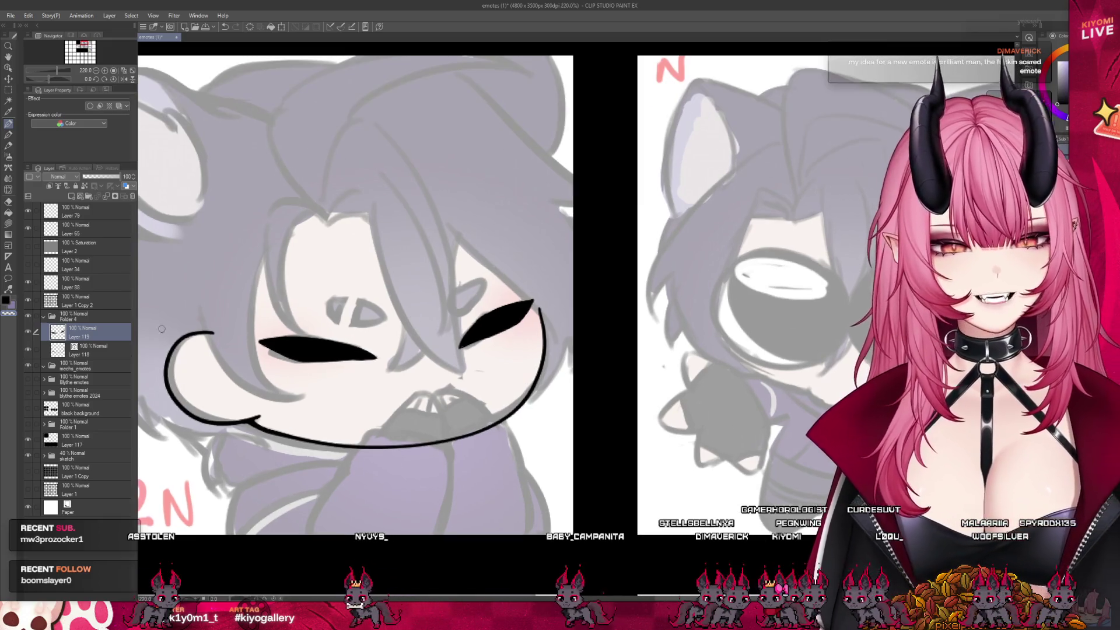
key("alt+bracketleft")
scroll(415, 312, "down", 2)
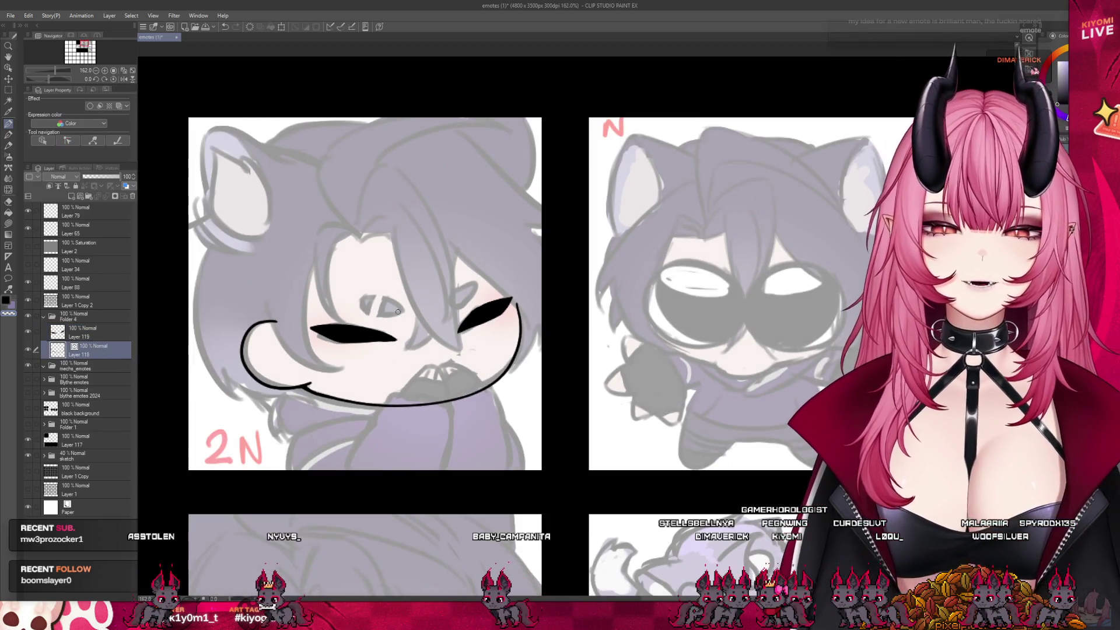
Ink a wavy black mouth line under the round-eyed chibi's eyes, redrawing after two undone strokes.
scroll(397, 312, "down", 2)
scroll(689, 300, "down", 1)
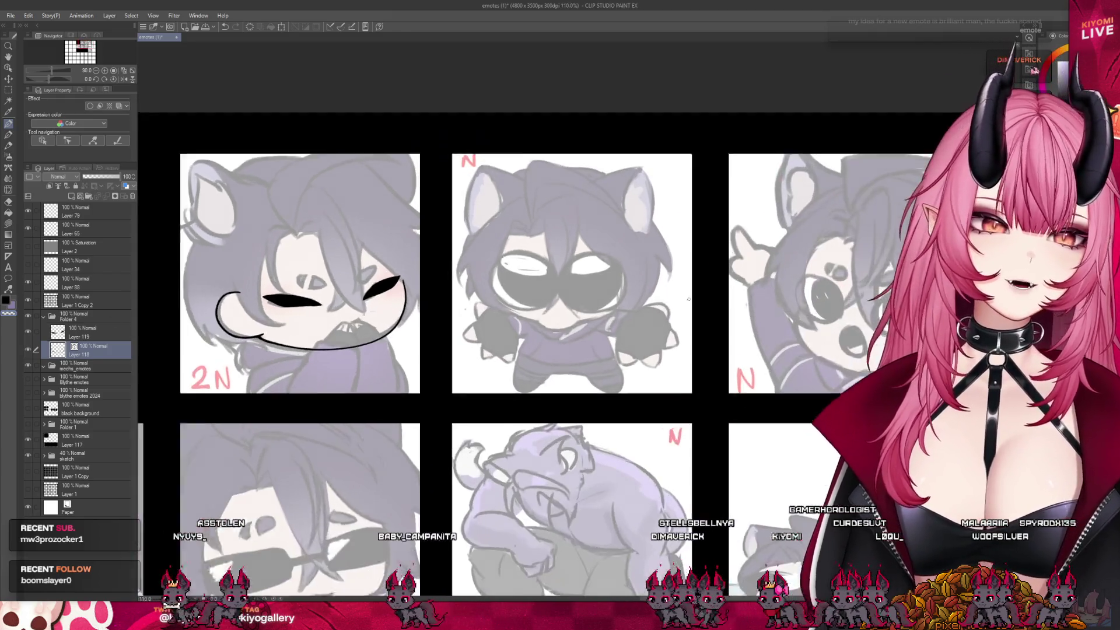
scroll(560, 292, "up", 5)
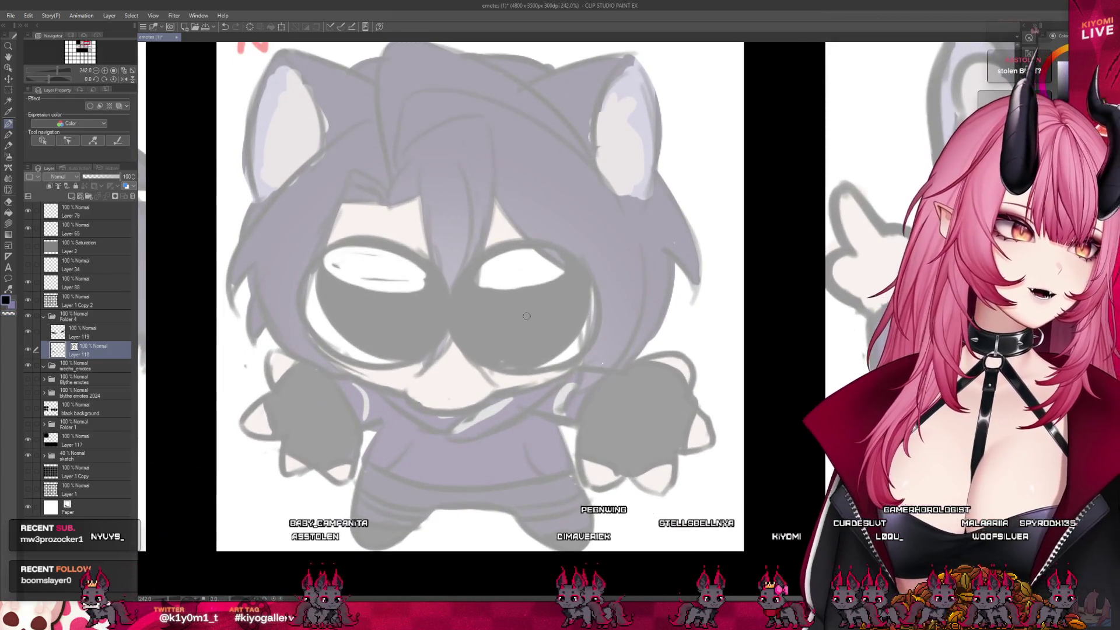
left_click_drag(308, 335, 415, 382)
left_click_drag(302, 336, 376, 388)
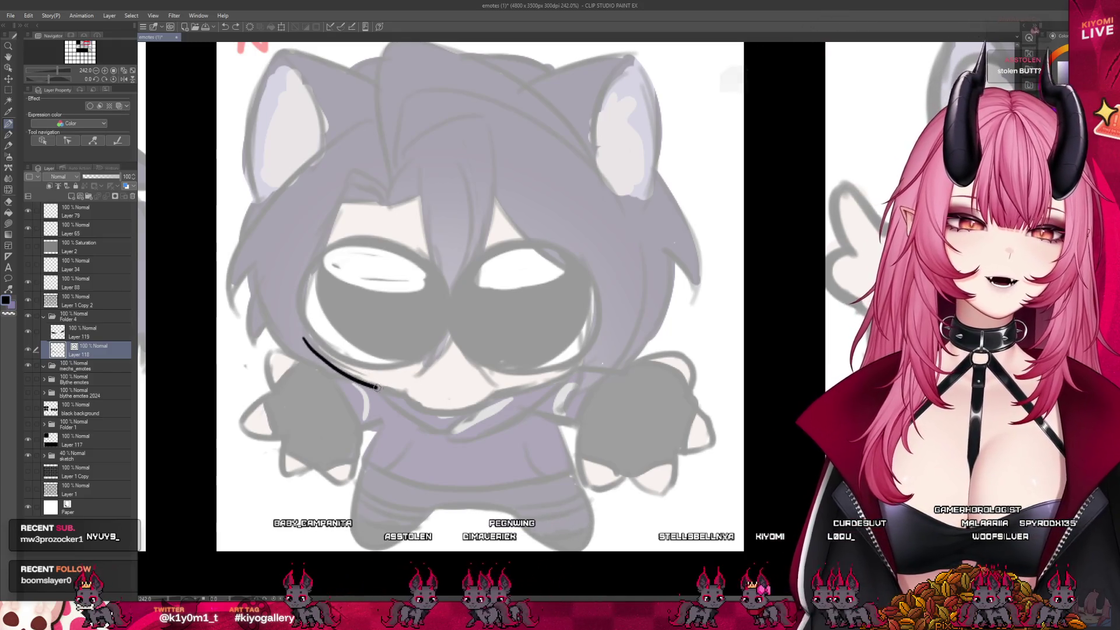
key("ctrl+z")
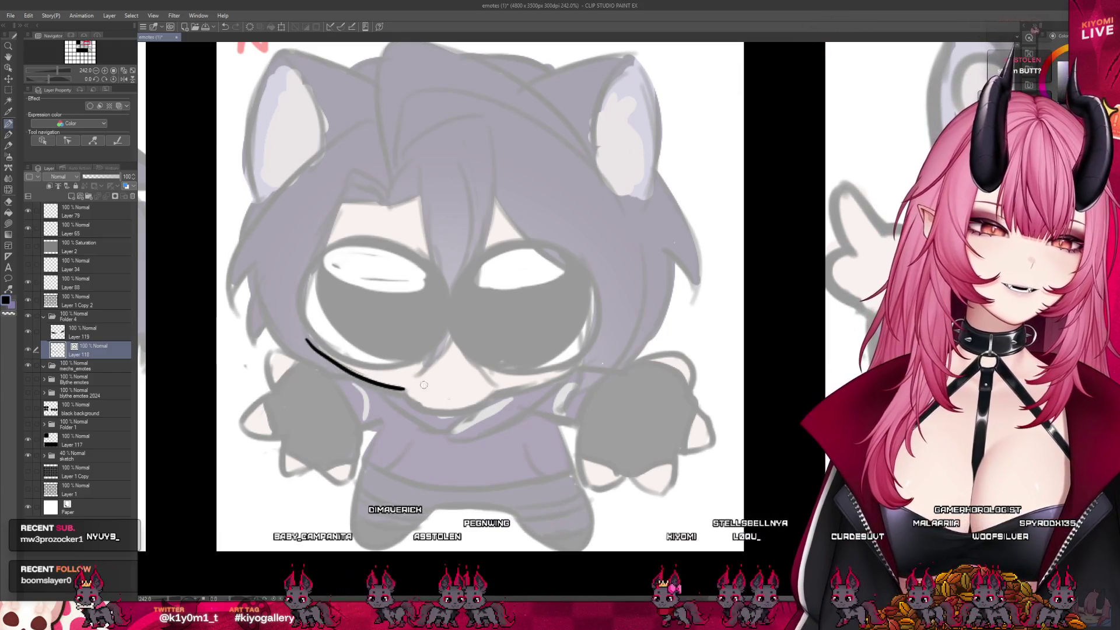
key("ctrl+z")
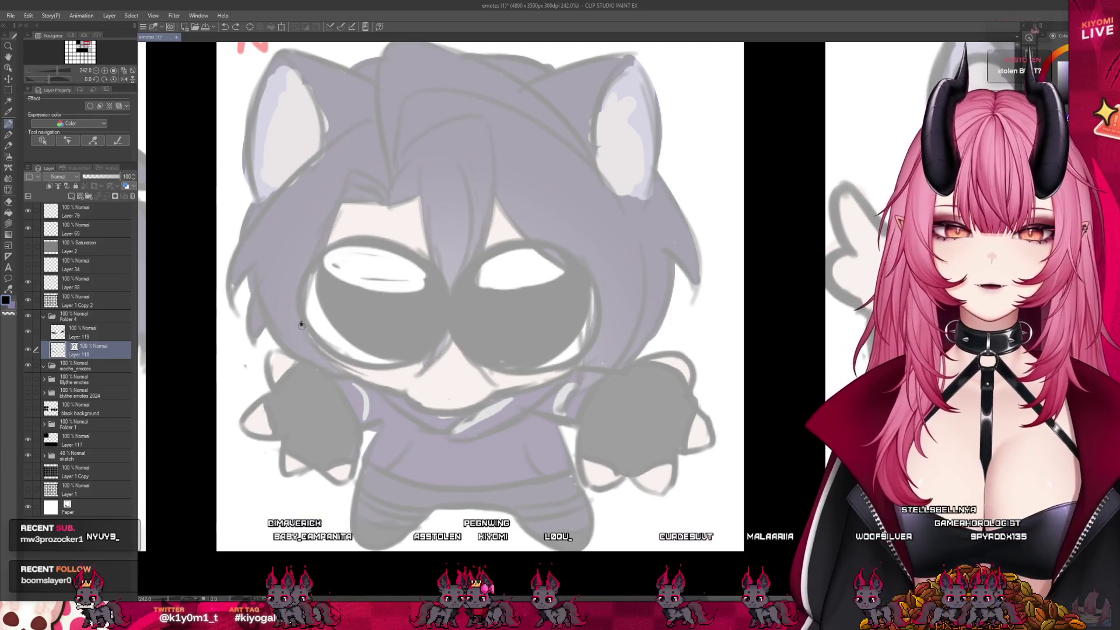
left_click_drag(299, 317, 401, 390)
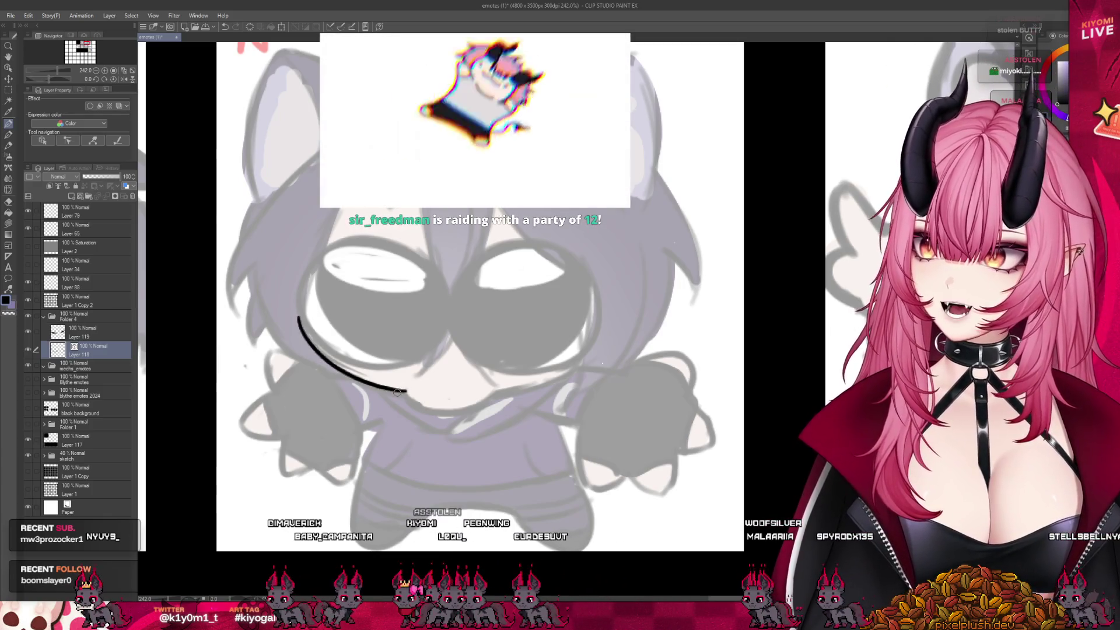
mouse_move(407, 392)
left_mouse_down()
mouse_move(476, 408)
mouse_move(592, 344)
left_mouse_up()
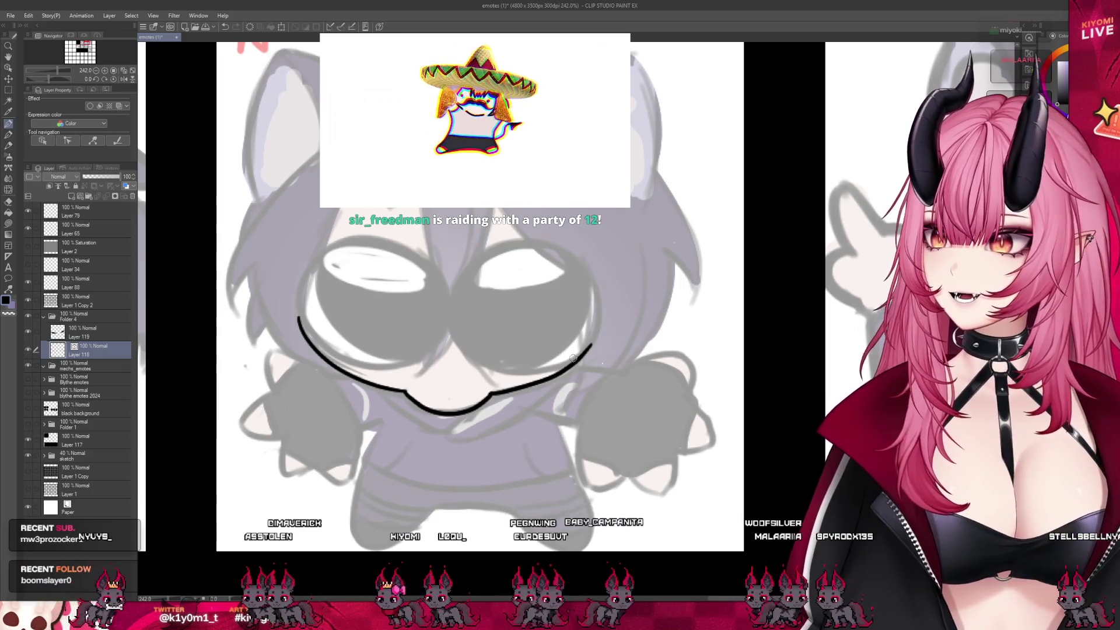
scroll(423, 374, "down", 2)
scroll(258, 326, "down", 4)
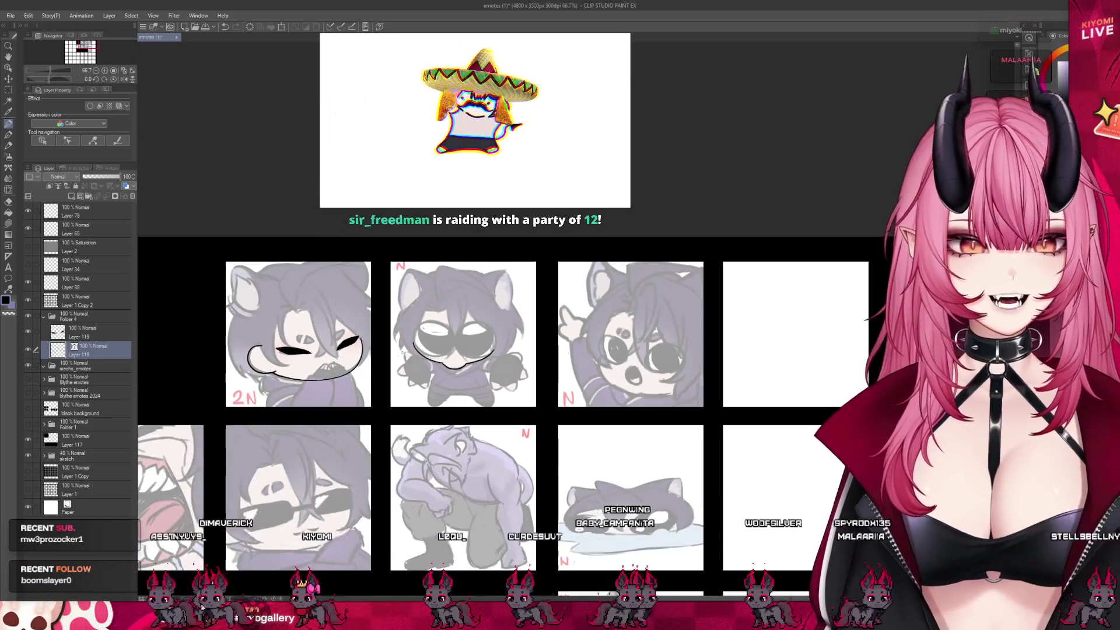
Save the emote sheet with Ctrl+S and zoom around the grid to review the inking.
key("ctrl+s")
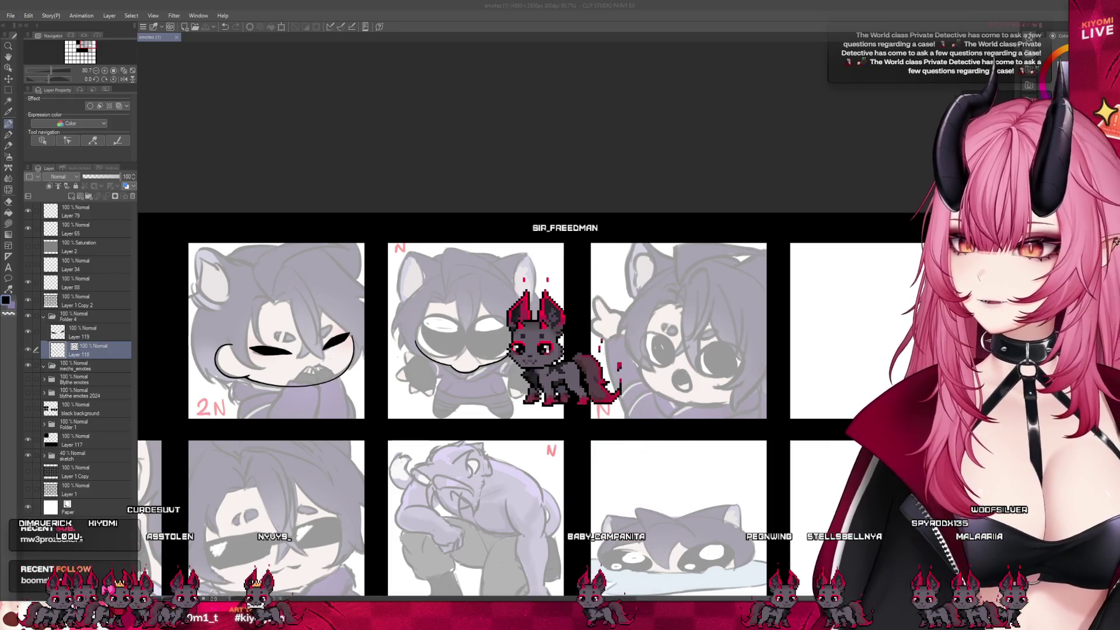
scroll(663, 352, "up", 2)
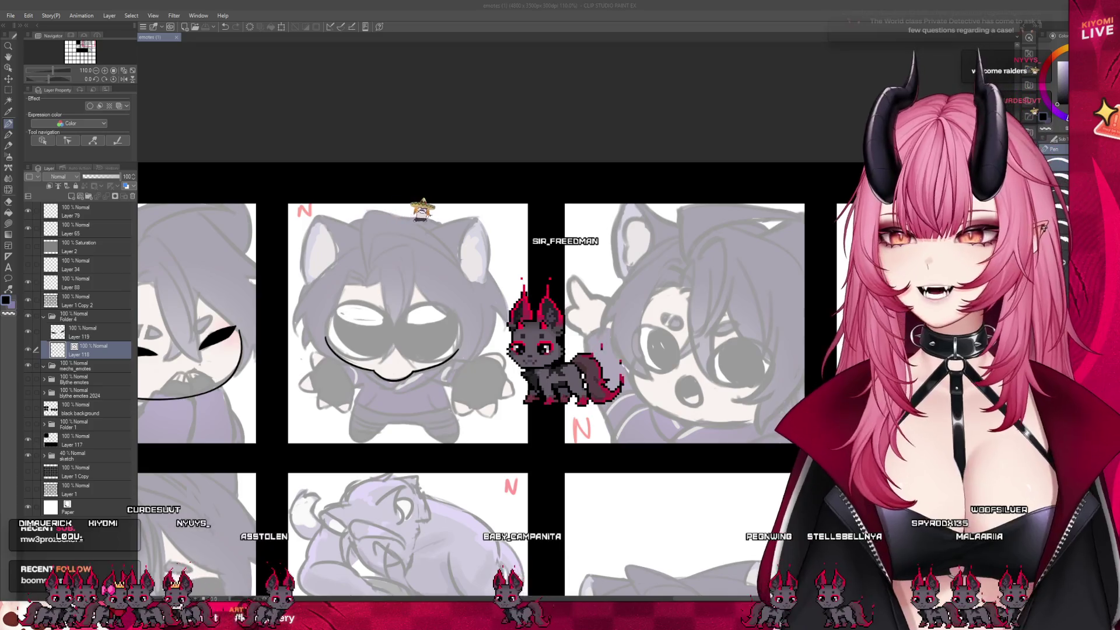
scroll(586, 309, "down", 3)
scroll(379, 385, "up", 2)
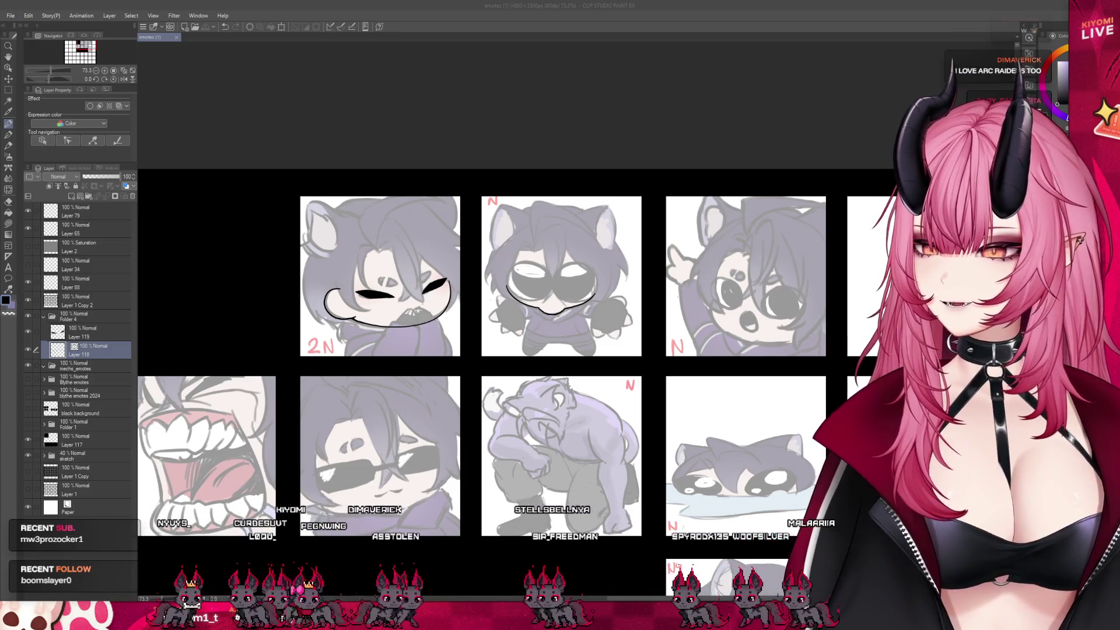
scroll(578, 258, "up", 2)
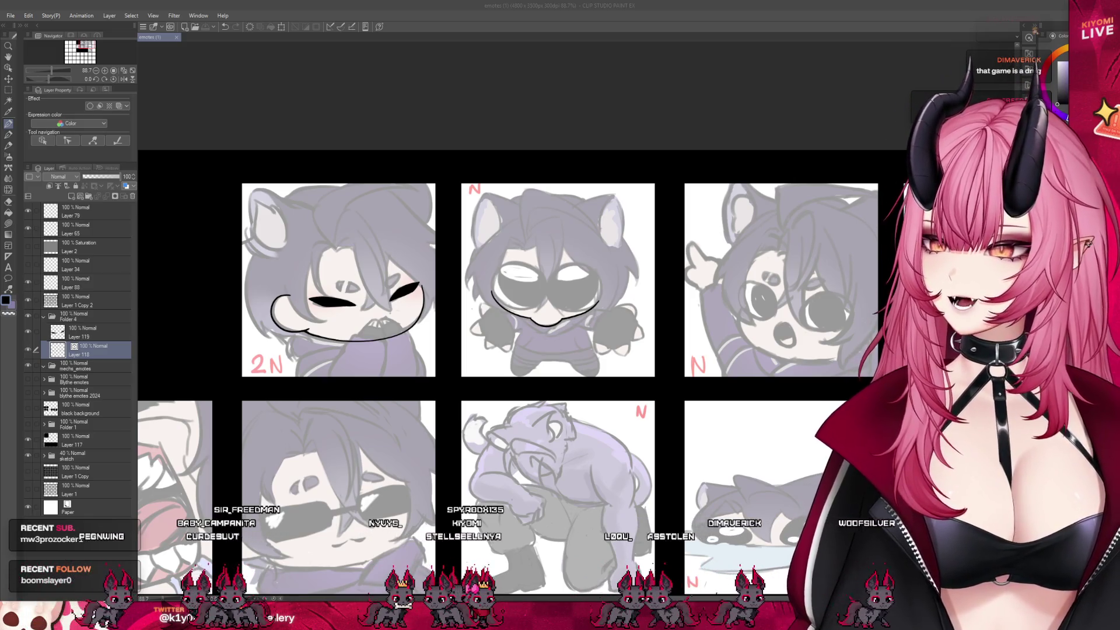
scroll(644, 275, "up", 5)
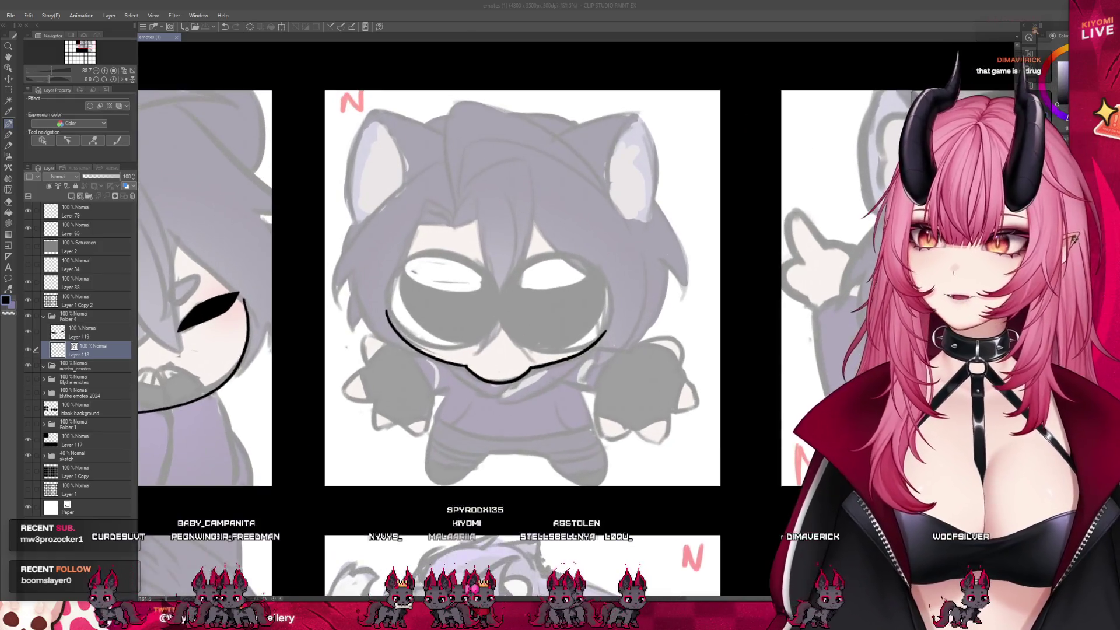
scroll(302, 288, "down", 5)
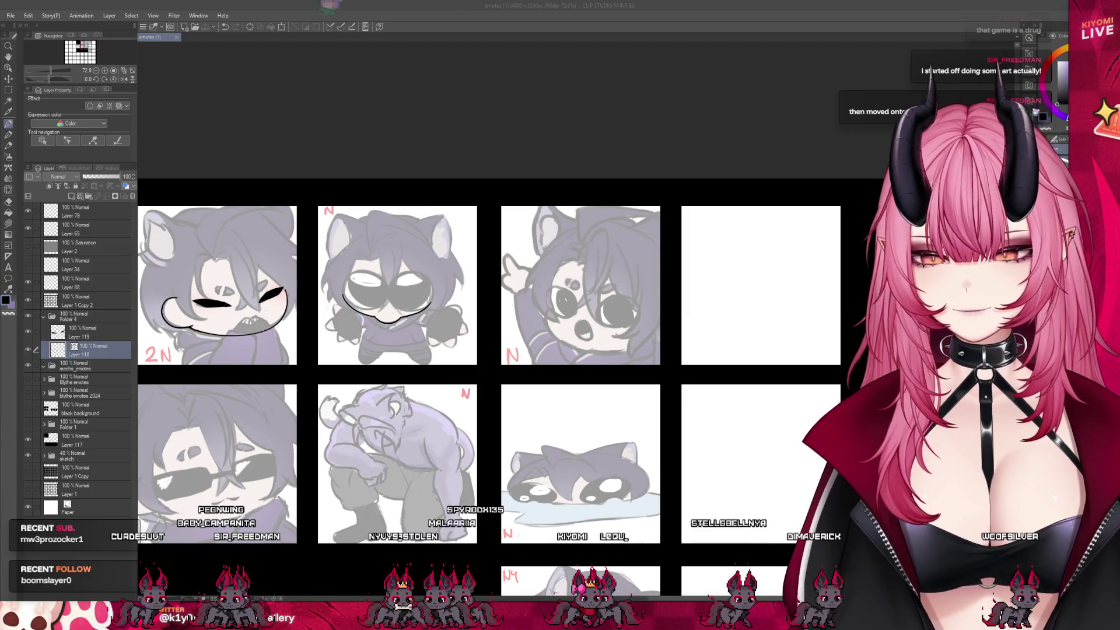
Draw a curved black jawline under the waving emote's face, undoing attempts until it looks right.
scroll(484, 373, "down", 1)
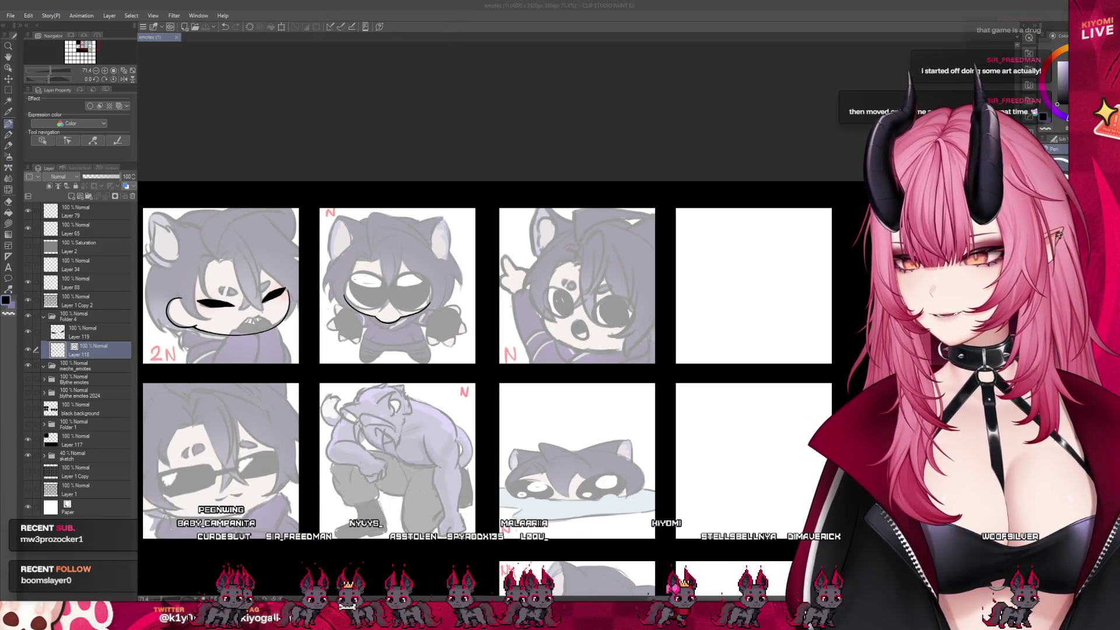
scroll(636, 275, "up", 4)
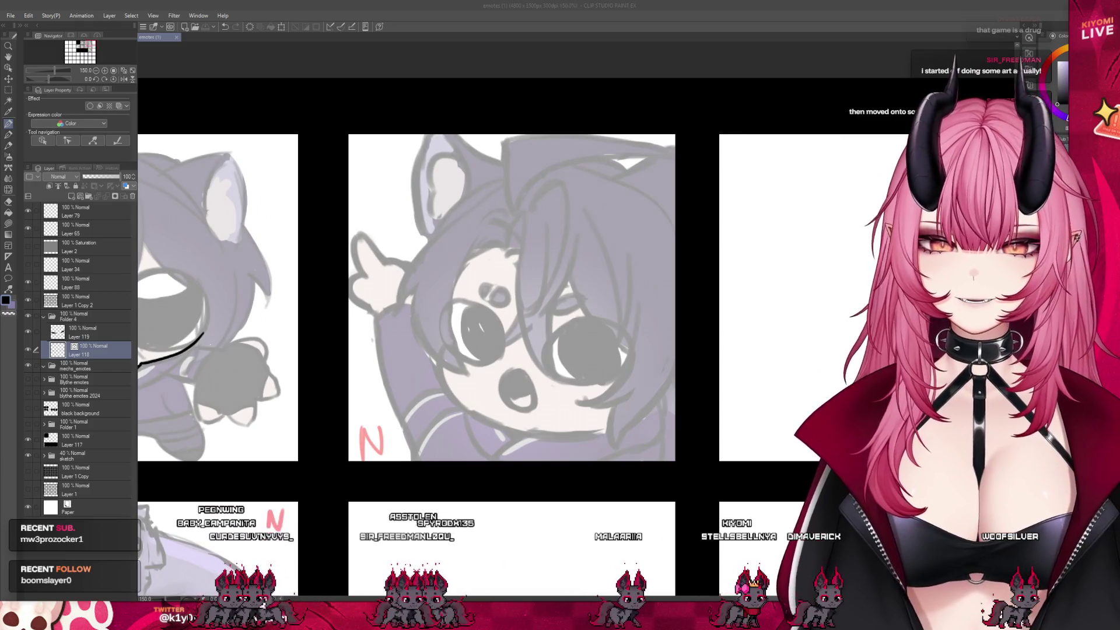
scroll(588, 345, "up", 2)
left_click(395, 349)
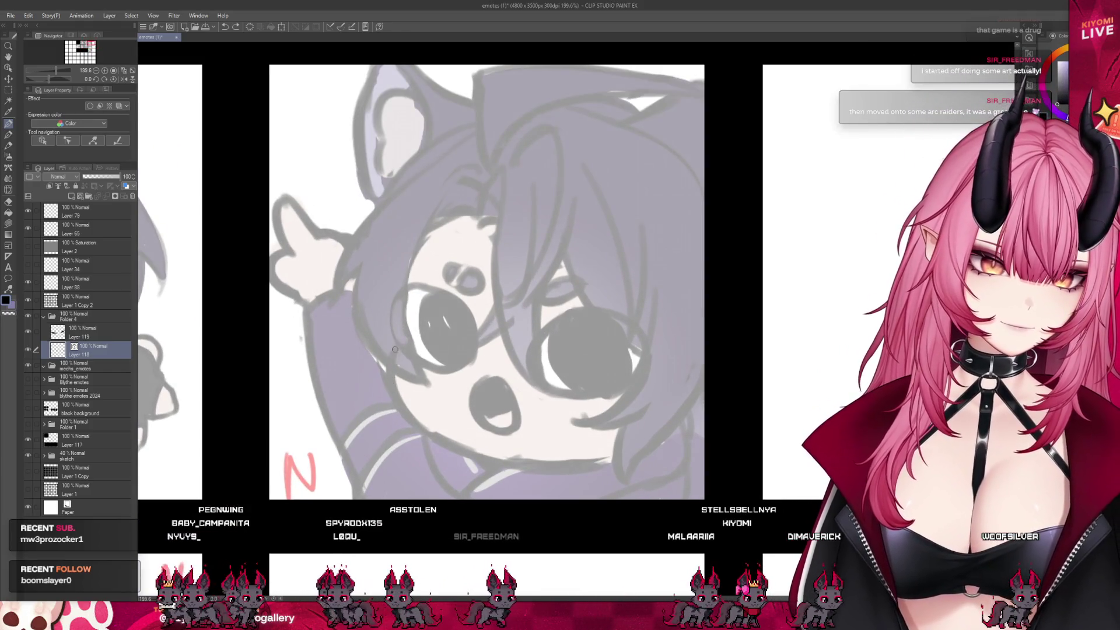
key("ctrl+z")
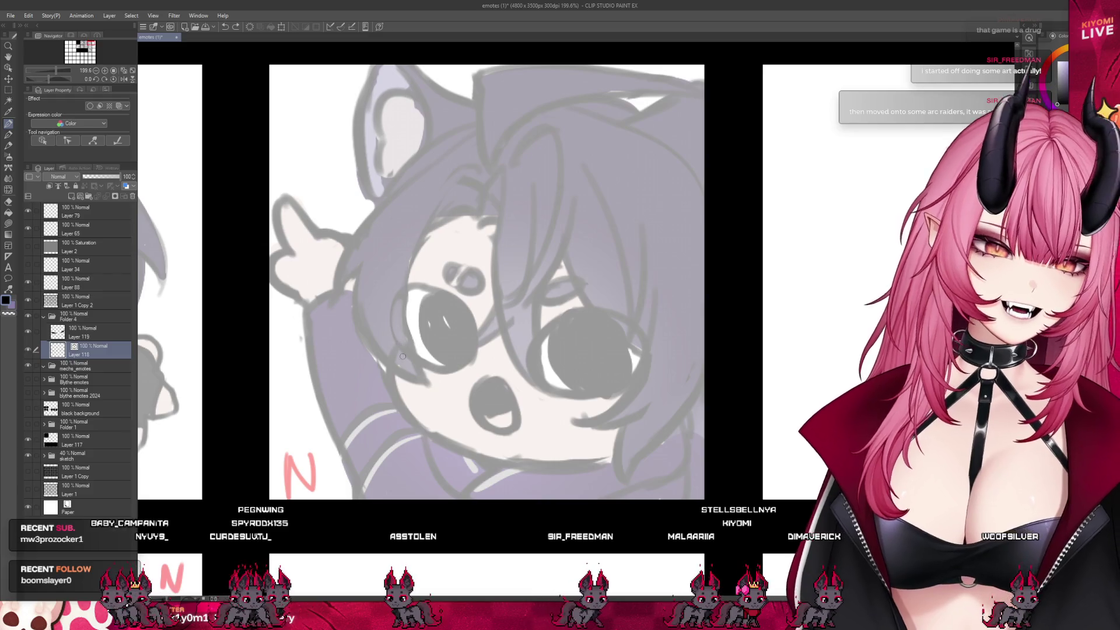
mouse_move(398, 349)
left_mouse_down()
mouse_move(391, 392)
mouse_move(432, 437)
mouse_move(594, 459)
left_mouse_up()
key("ctrl+z")
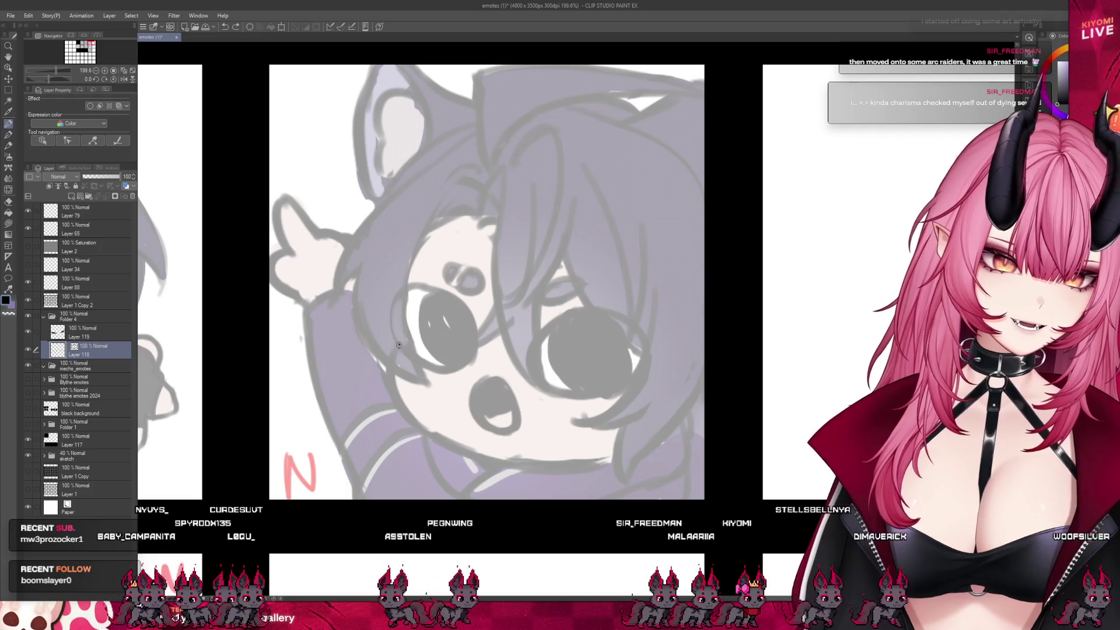
left_click_drag(393, 403, 558, 460)
key("ctrl+z")
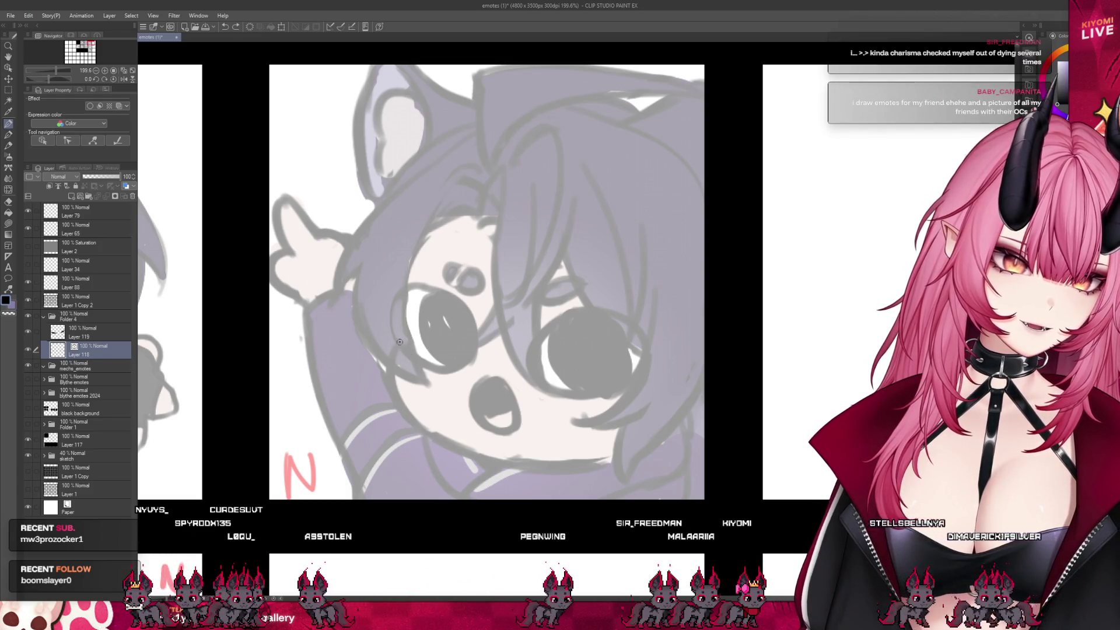
key("ctrl+z")
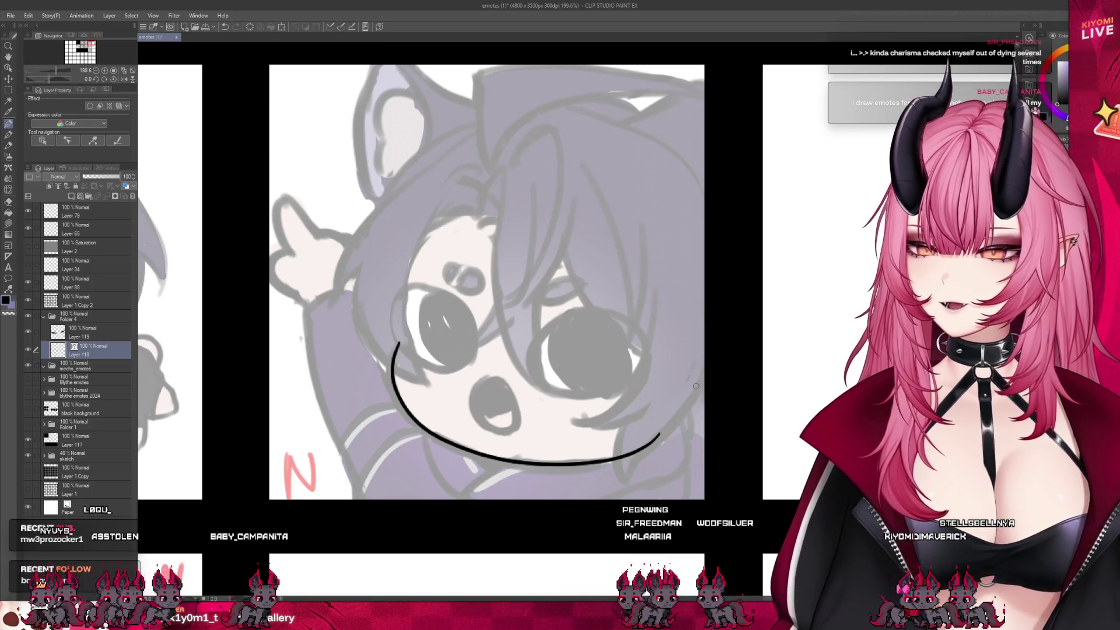
scroll(719, 374, "down", 3)
scroll(719, 374, "up", 2)
Marquee-select the waving emote's lower face and start a Mesh transformation on it.
key("m")
mouse_move(438, 339)
left_mouse_down()
mouse_move(663, 455)
mouse_move(460, 320)
left_mouse_up()
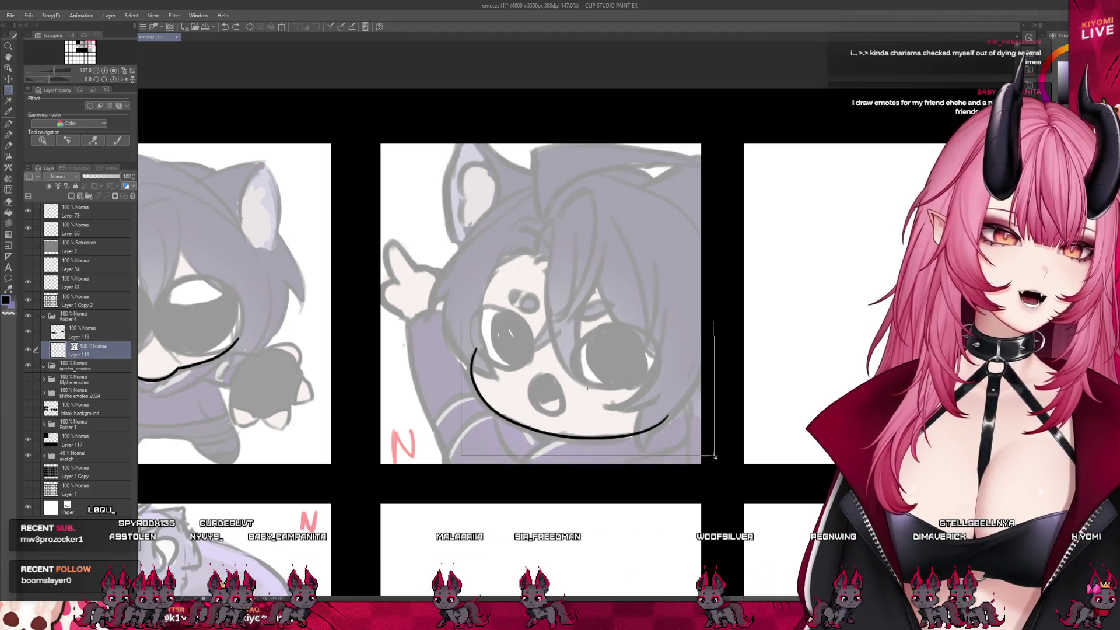
left_click(30, 15)
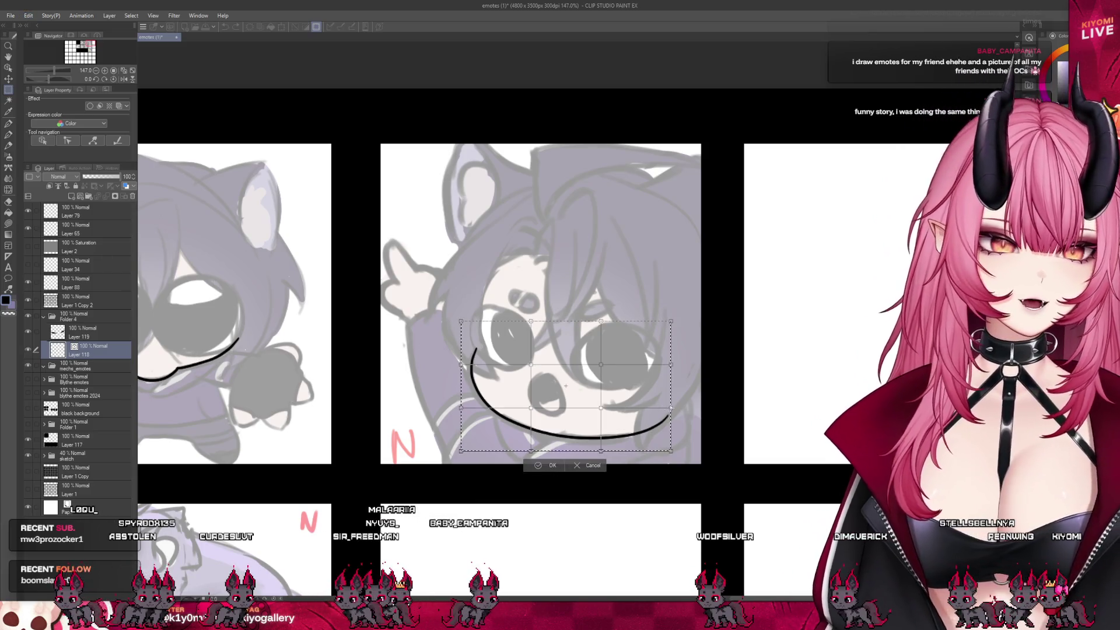
Drag the mesh points to lift the jaw curve's right end up the cheek and commit.
left_click_drag(671, 408, 693, 392)
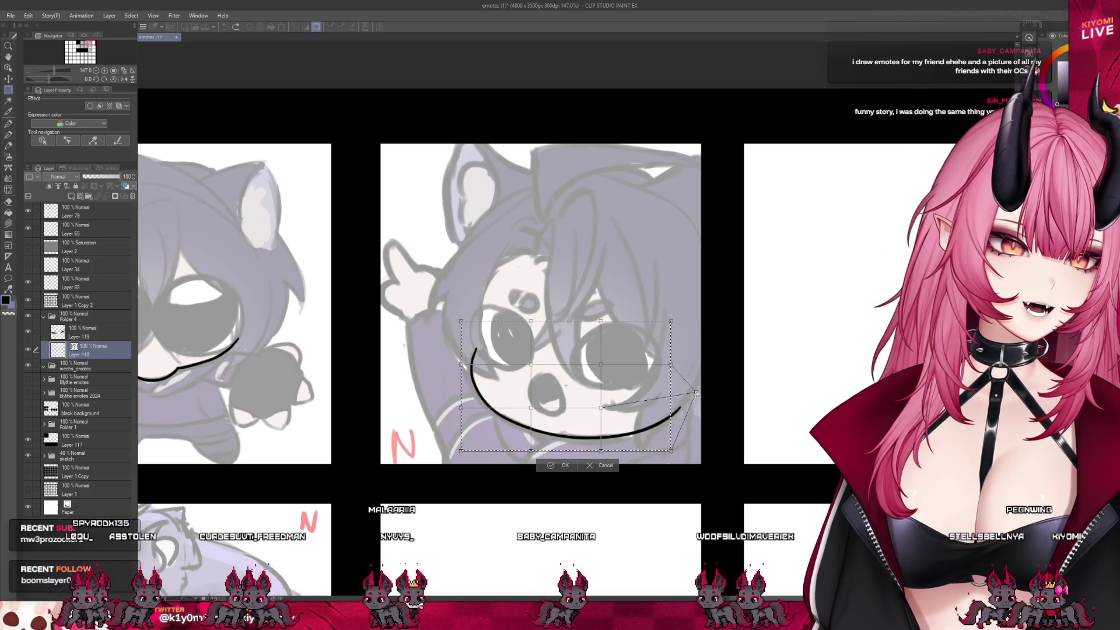
left_click_drag(601, 407, 600, 402)
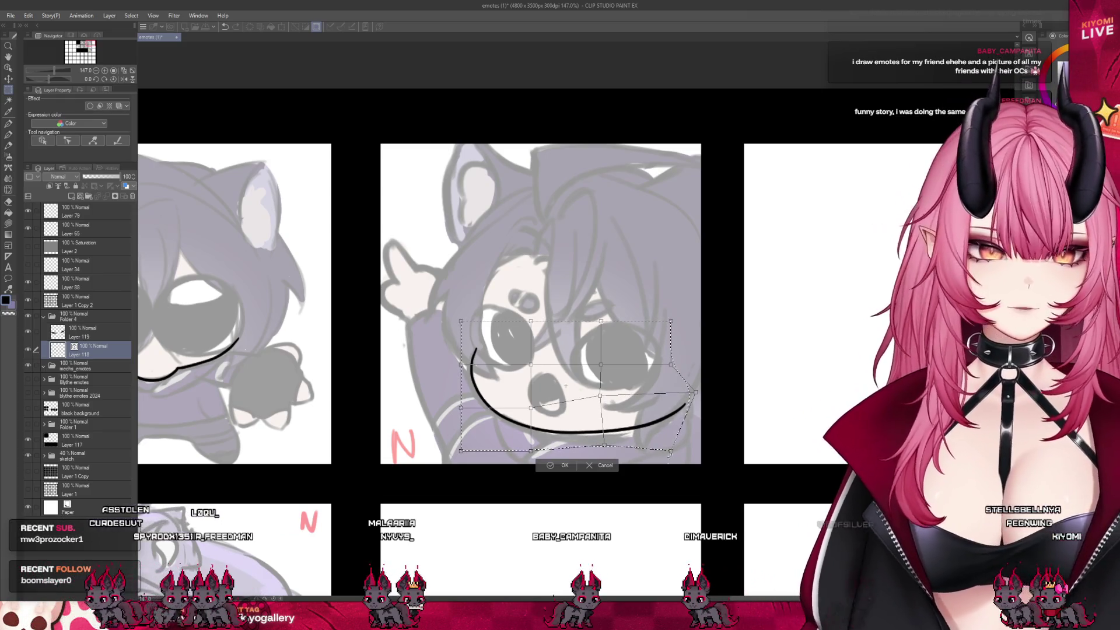
left_click_drag(679, 441, 676, 444)
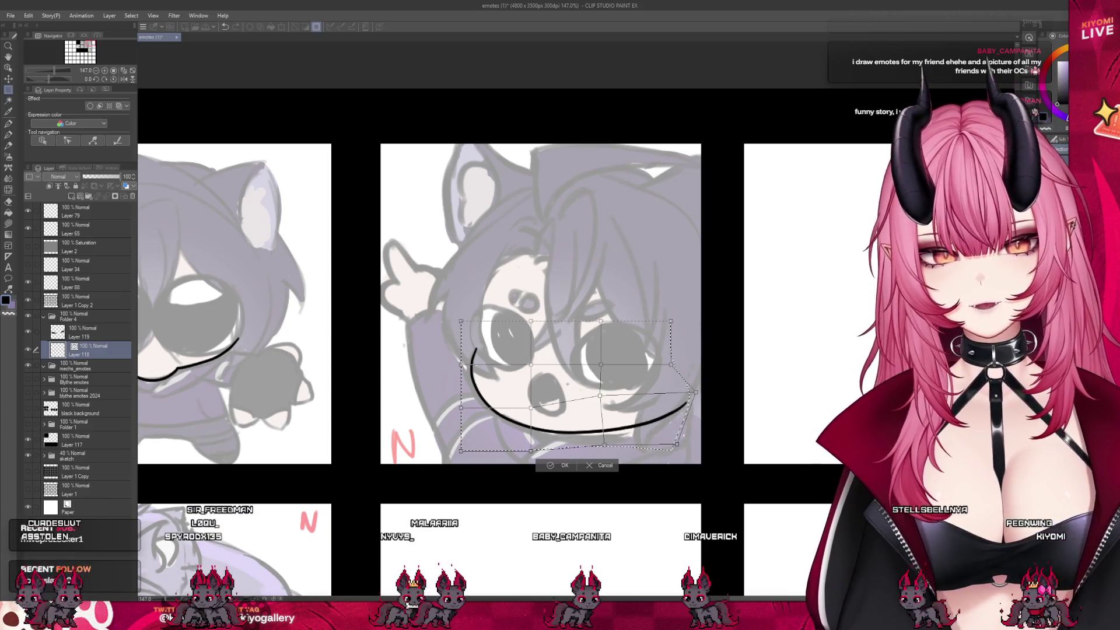
left_click_drag(693, 393, 681, 378)
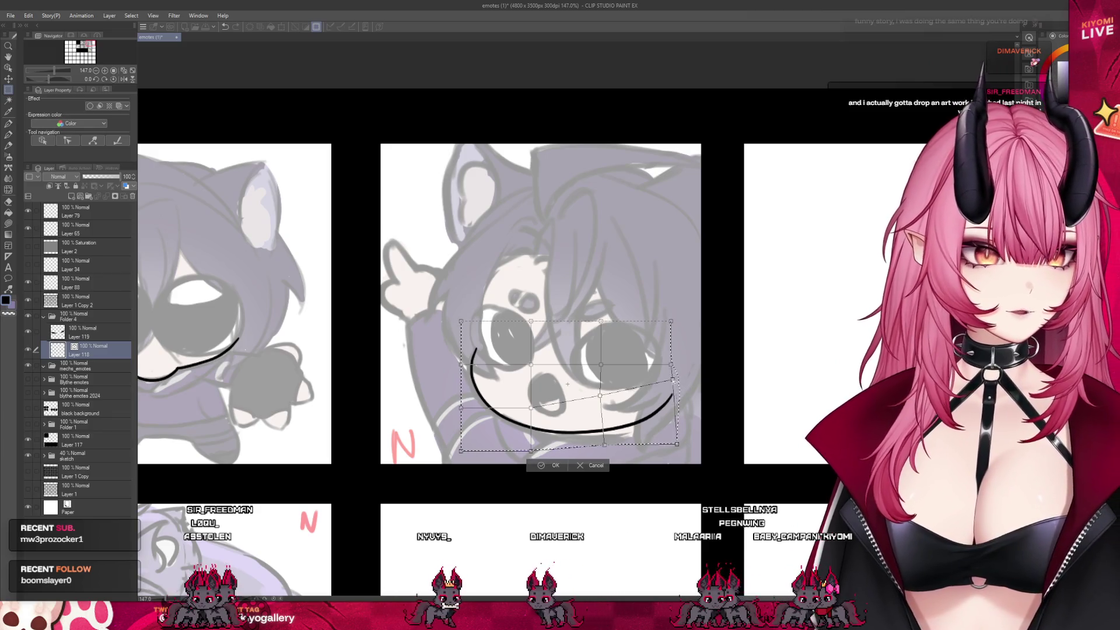
left_click_drag(676, 445, 675, 441)
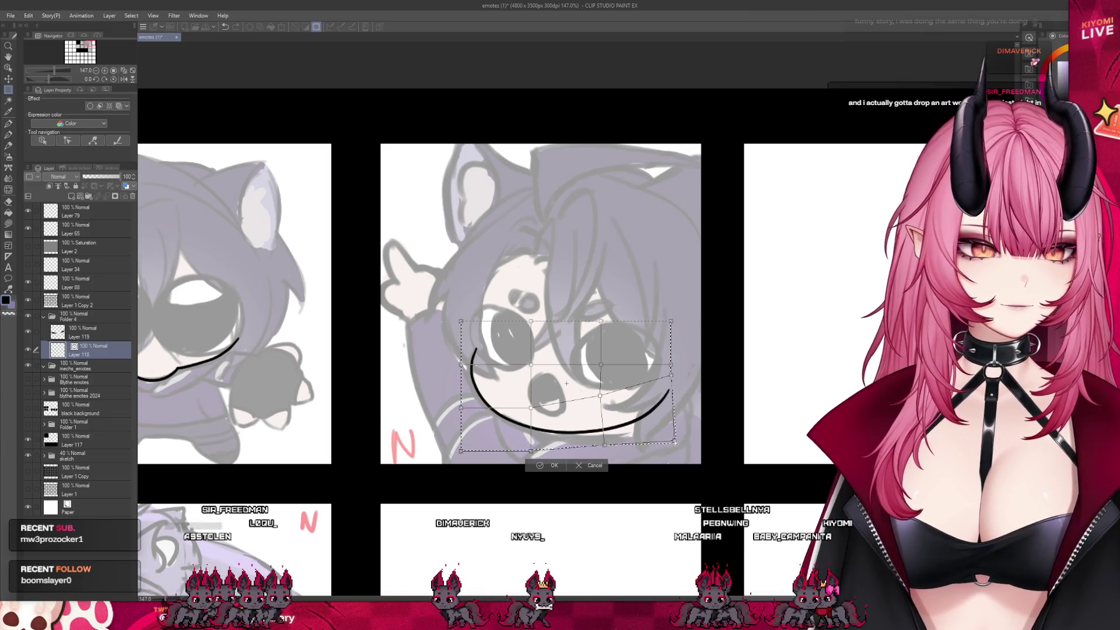
left_click_drag(464, 366, 465, 370)
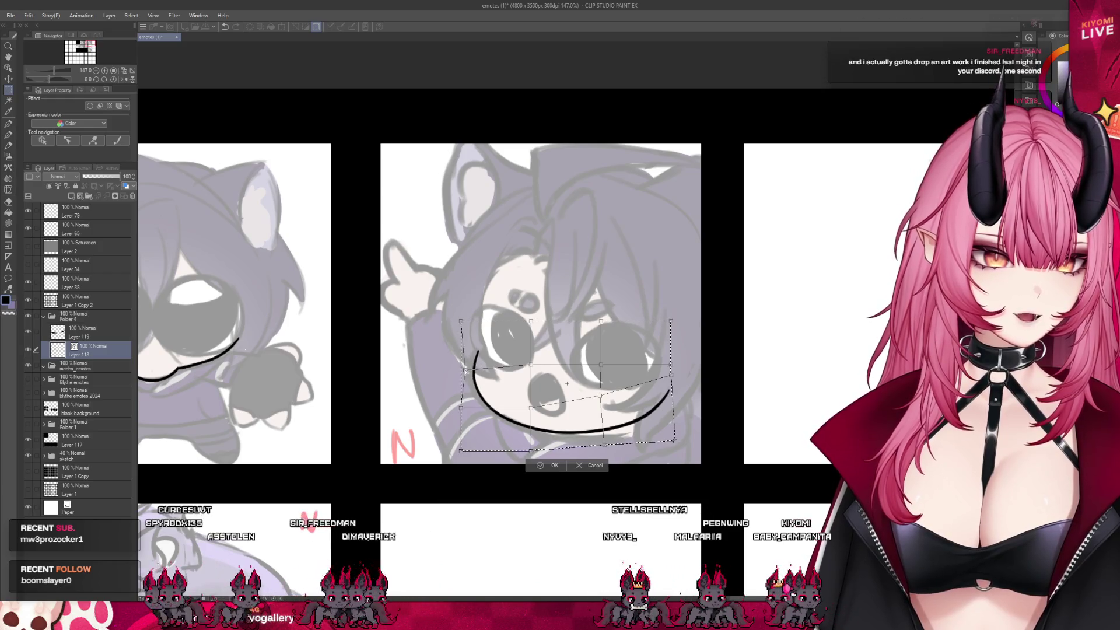
left_click_drag(457, 320, 447, 323)
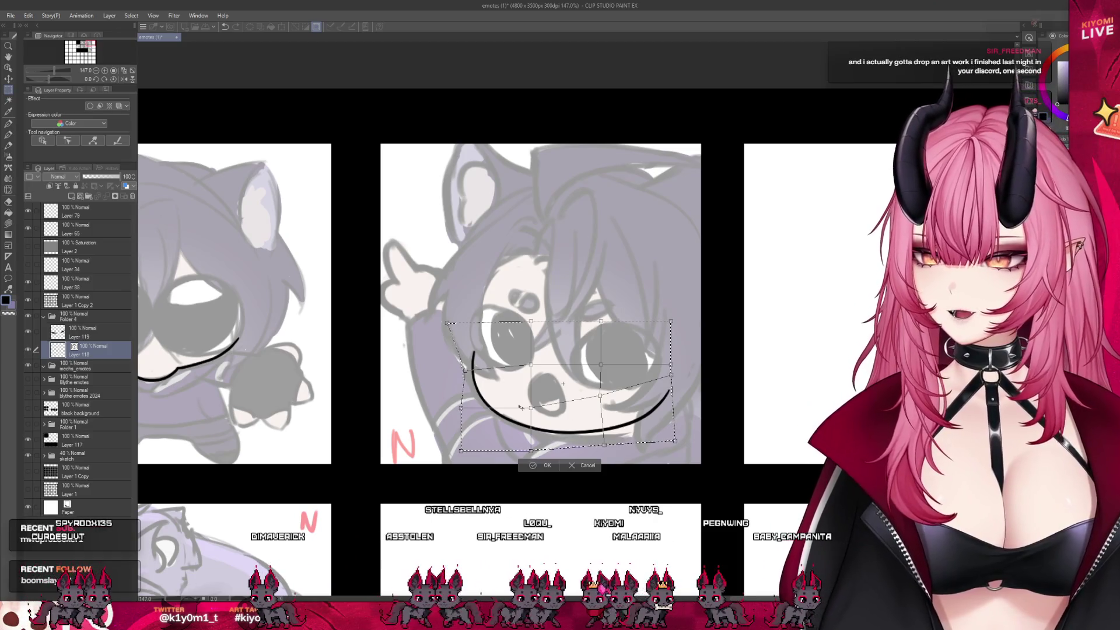
left_click(535, 466)
scroll(549, 351, "down", 2)
scroll(548, 350, "down", 1)
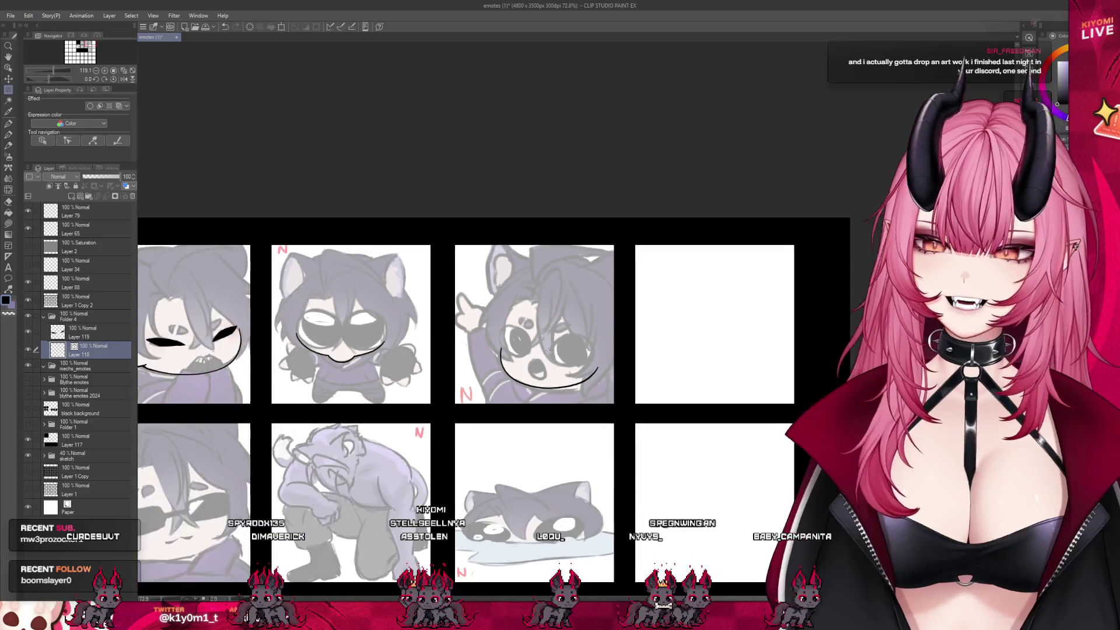
scroll(548, 351, "down", 3)
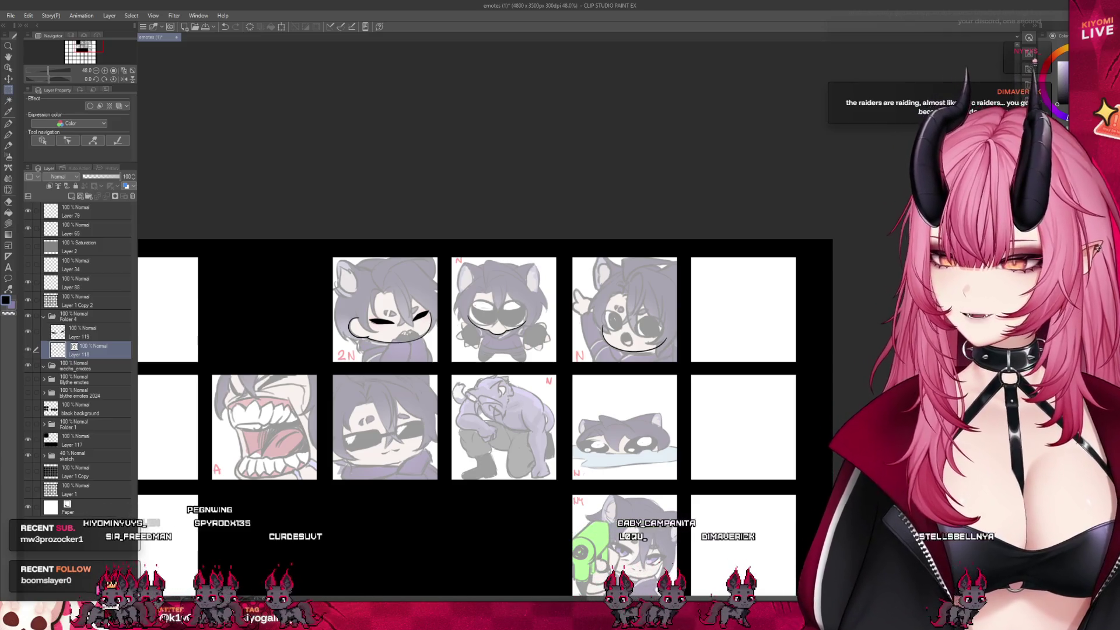
scroll(555, 180, "down", 3)
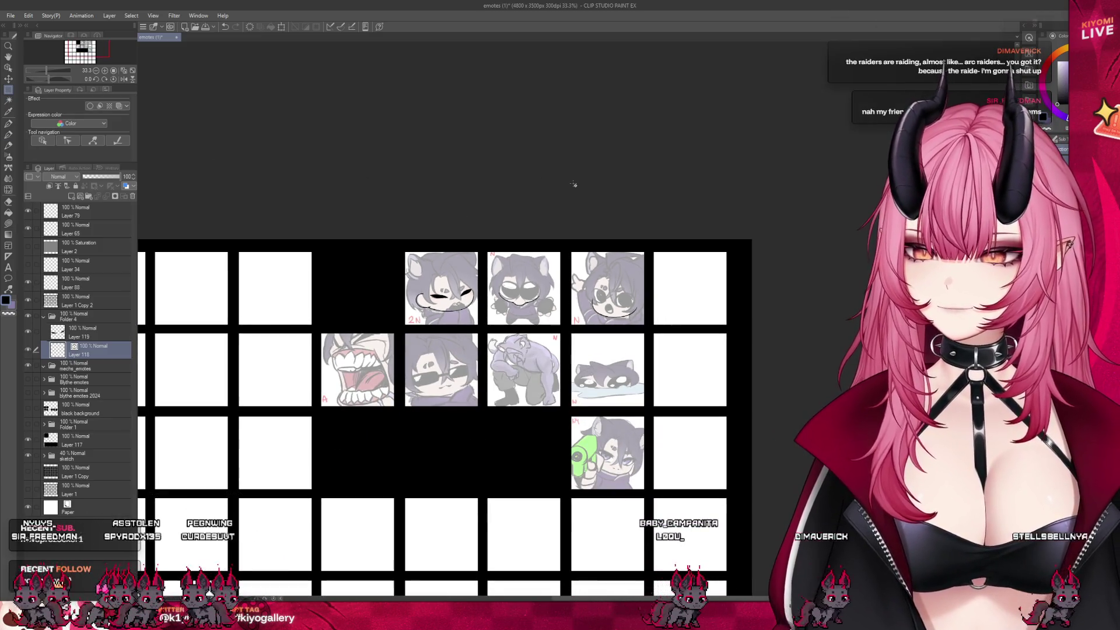
scroll(429, 276, "up", 3)
scroll(493, 277, "up", 3)
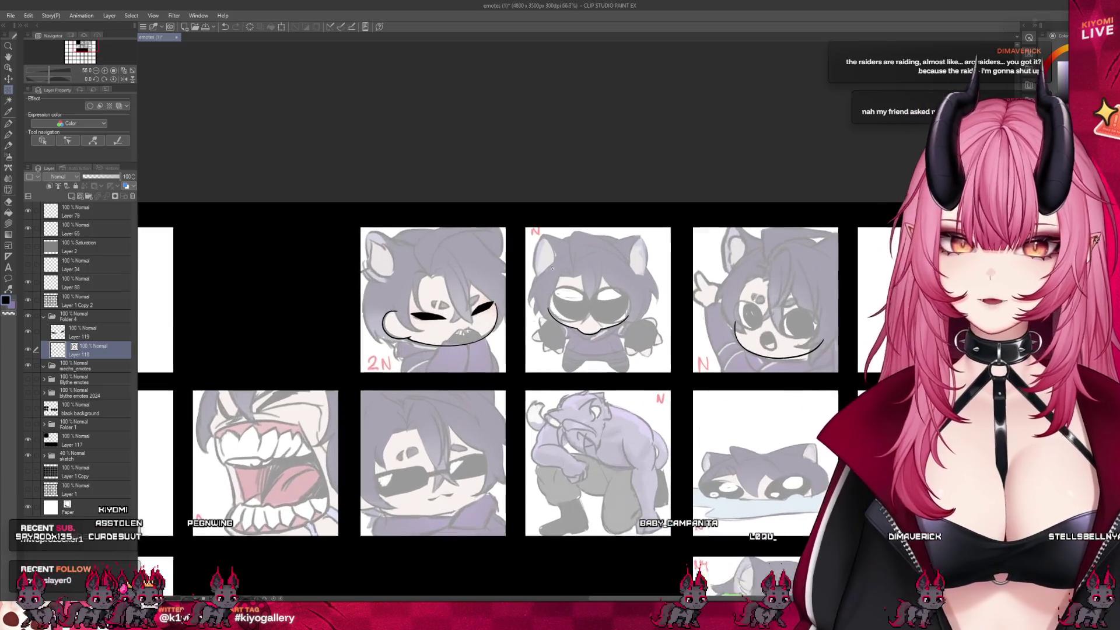
scroll(414, 279, "up", 5)
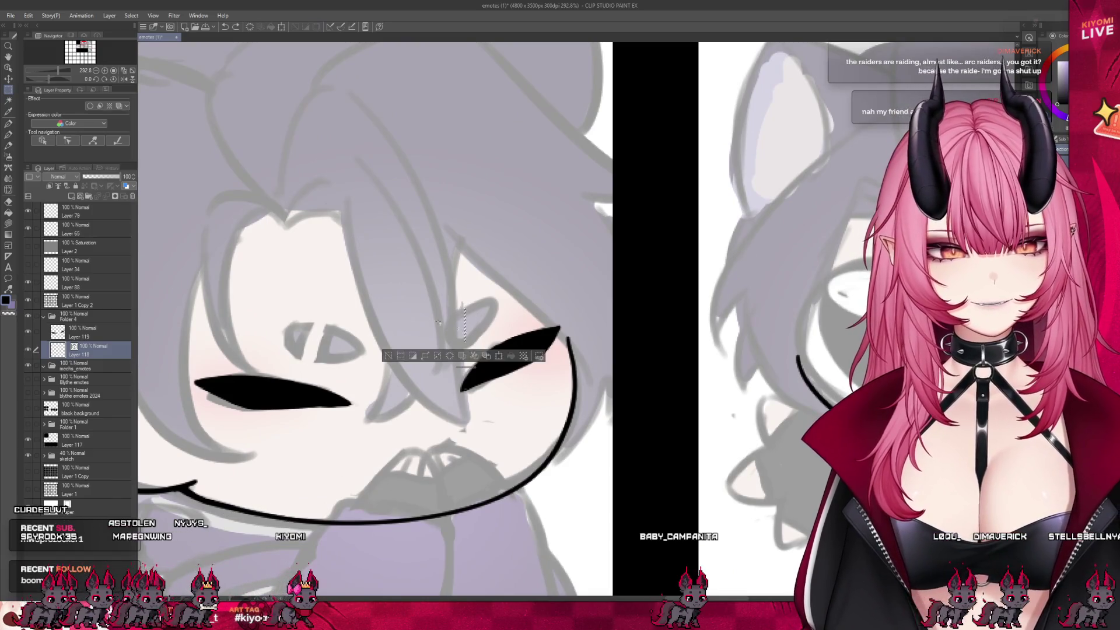
Draw an arc above the right slit eye, undoing the stray strokes.
left_click(9, 125)
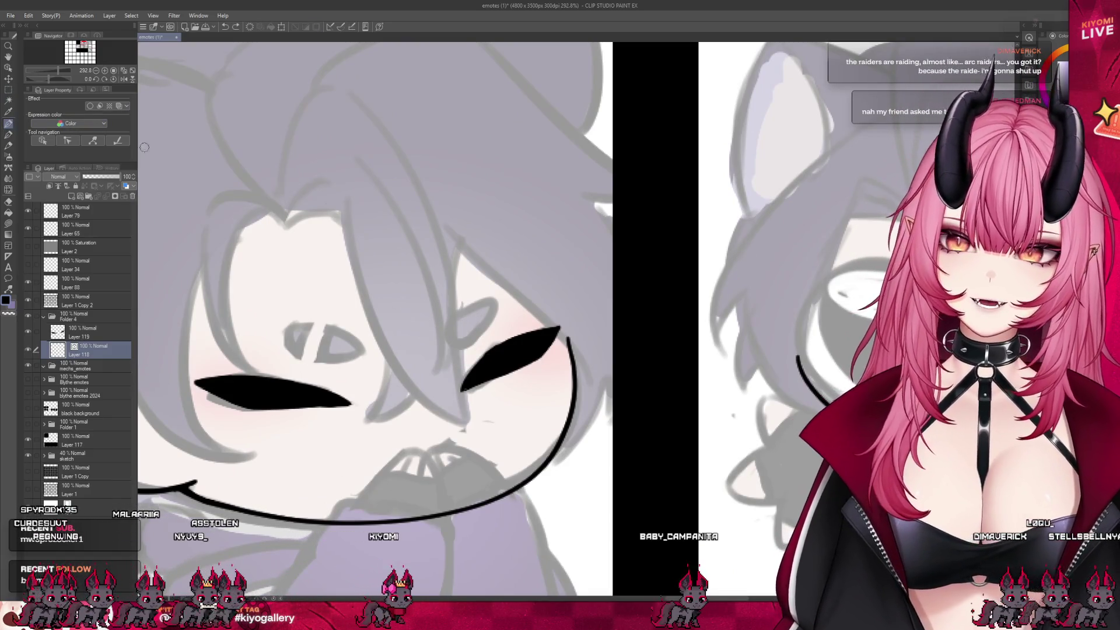
mouse_move(495, 301)
left_mouse_down()
mouse_move(455, 320)
mouse_move(492, 303)
left_mouse_up()
key("ctrl+z")
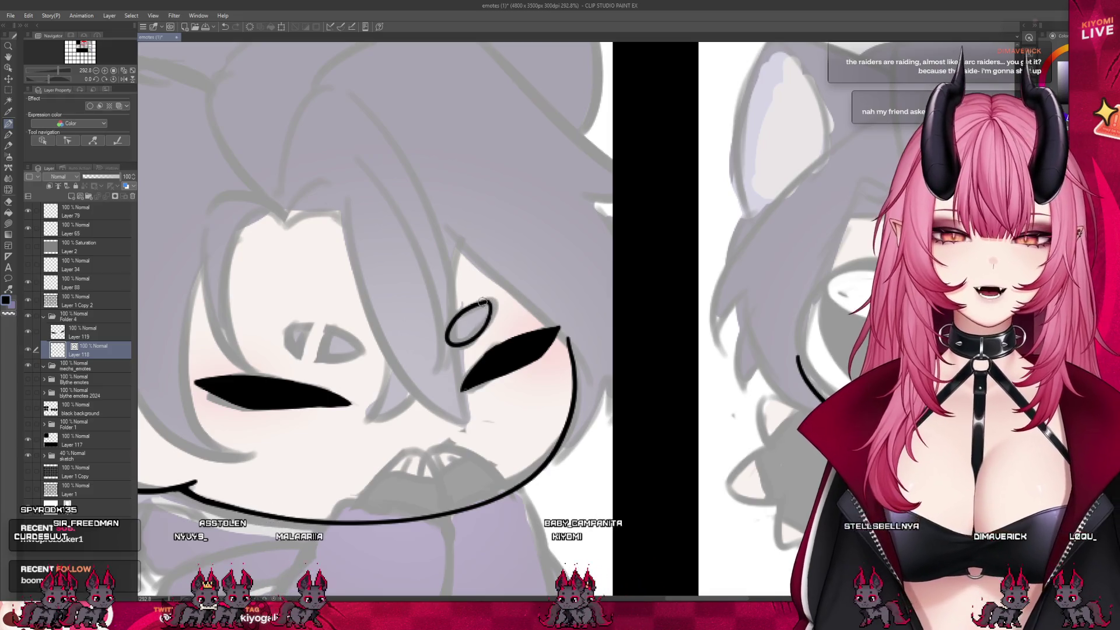
key("ctrl+z")
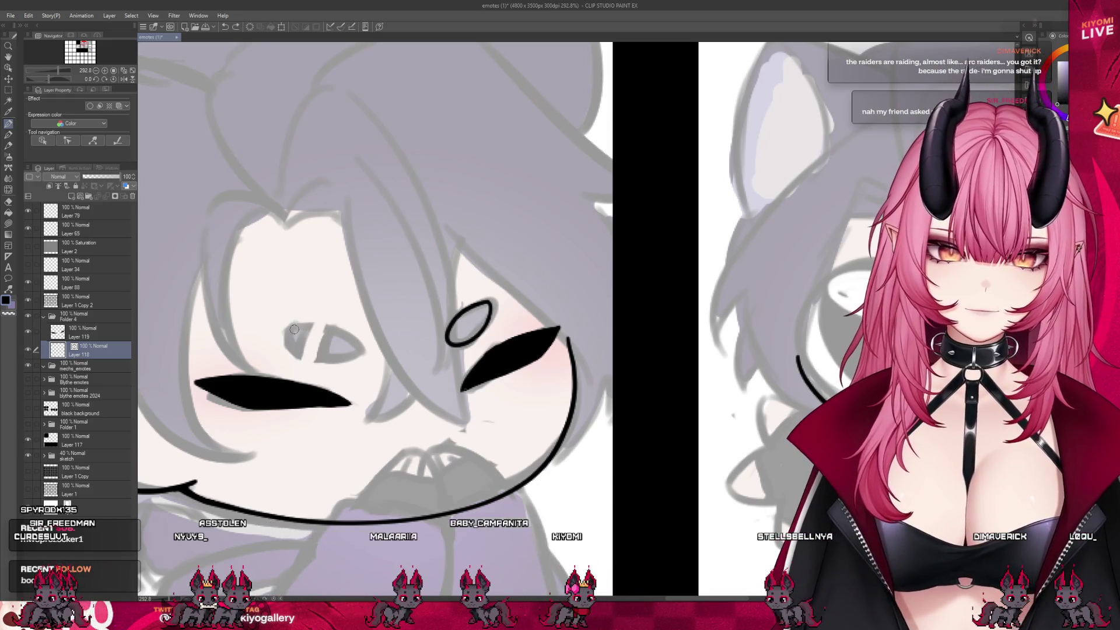
key("ctrl+z")
Draw a closed outline above the left slit eye and erase a gap through it.
left_click_drag(344, 334, 291, 326)
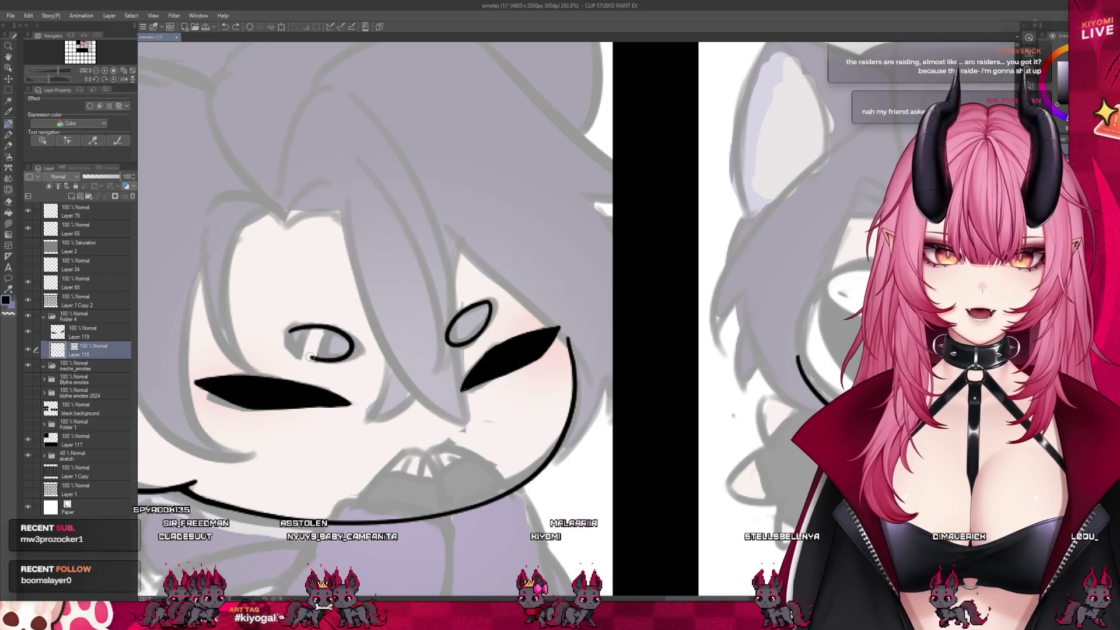
left_click_drag(311, 322, 310, 359)
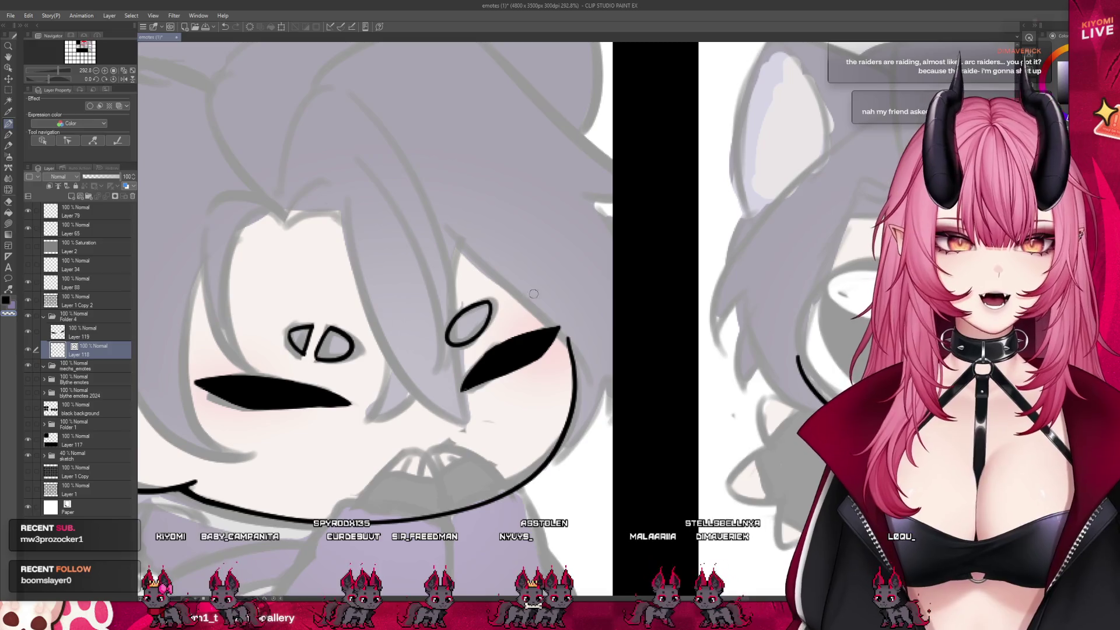
scroll(382, 224, "down", 10)
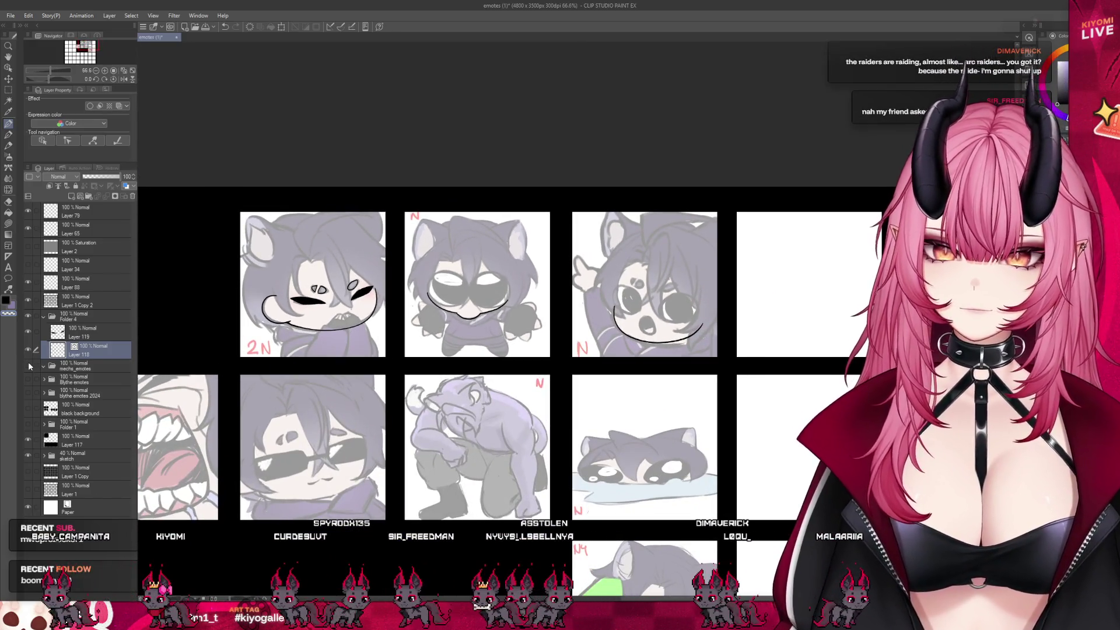
Rename the ink layers' folder to 'LINEART'.
left_click(68, 319)
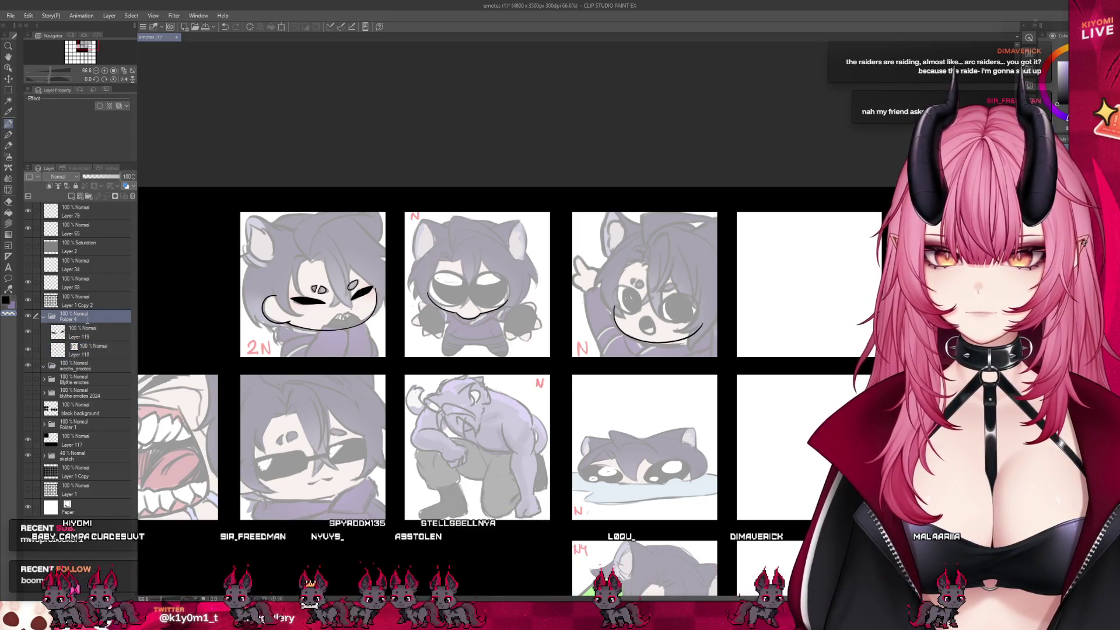
double_click(87, 318)
type("LINEART")
key("Return")
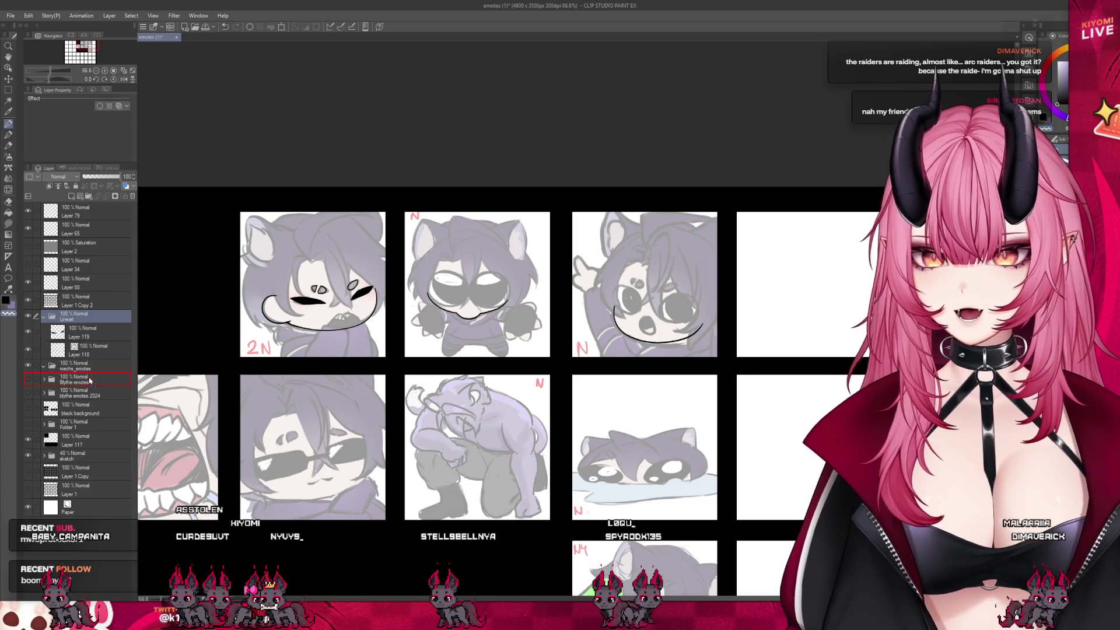
Nest the Lineart folder inside mecha_emotes and give it a blue layer colour.
left_click_drag(87, 369, 87, 368)
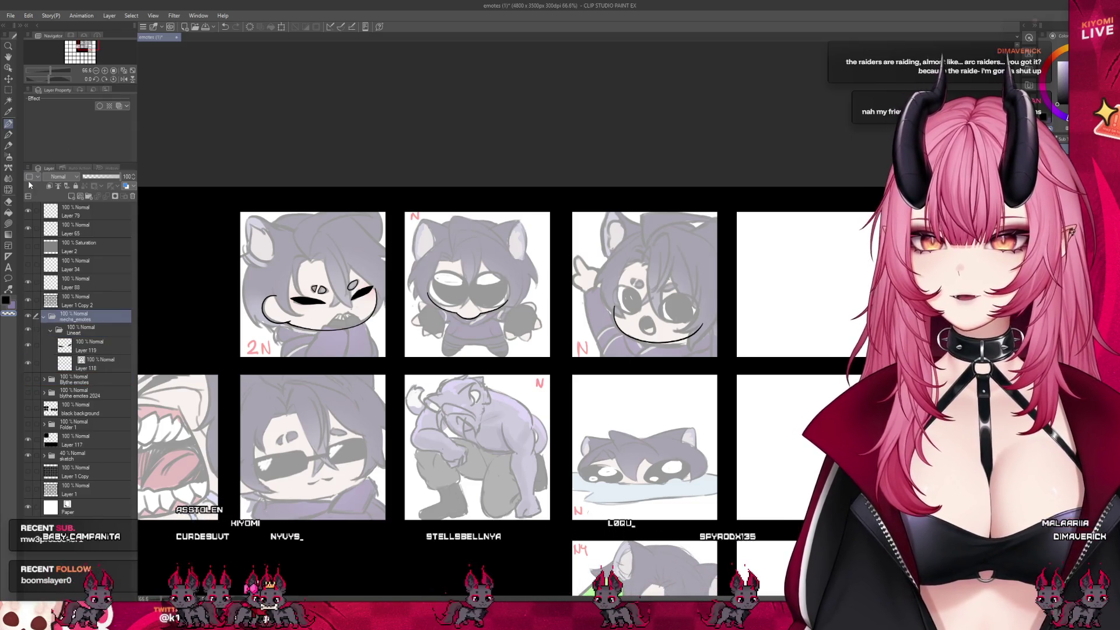
left_click(89, 330)
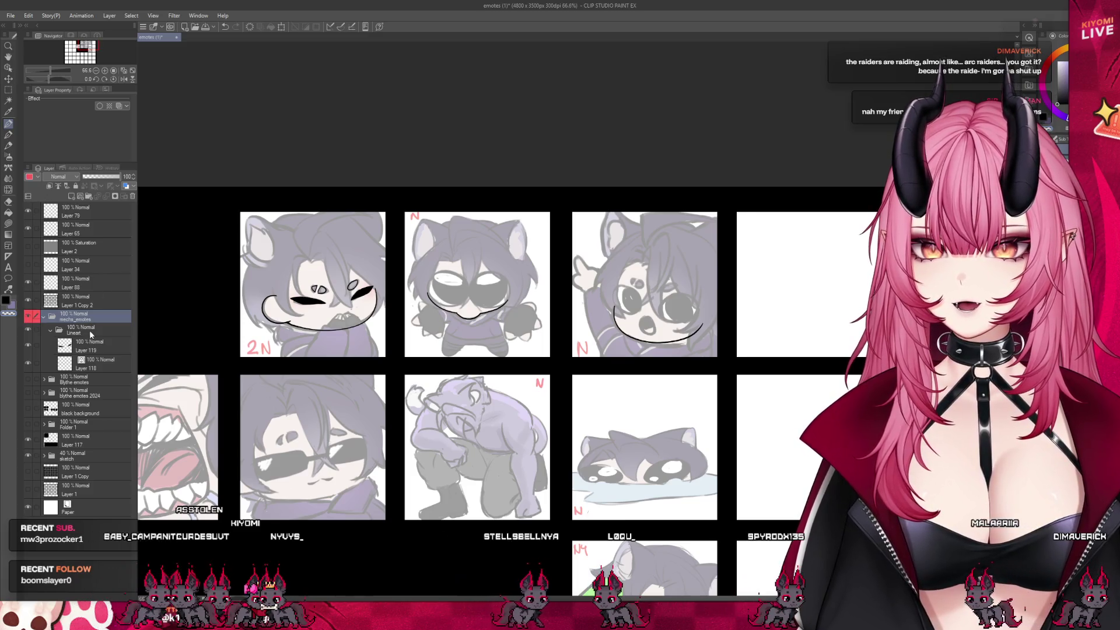
left_click(30, 177)
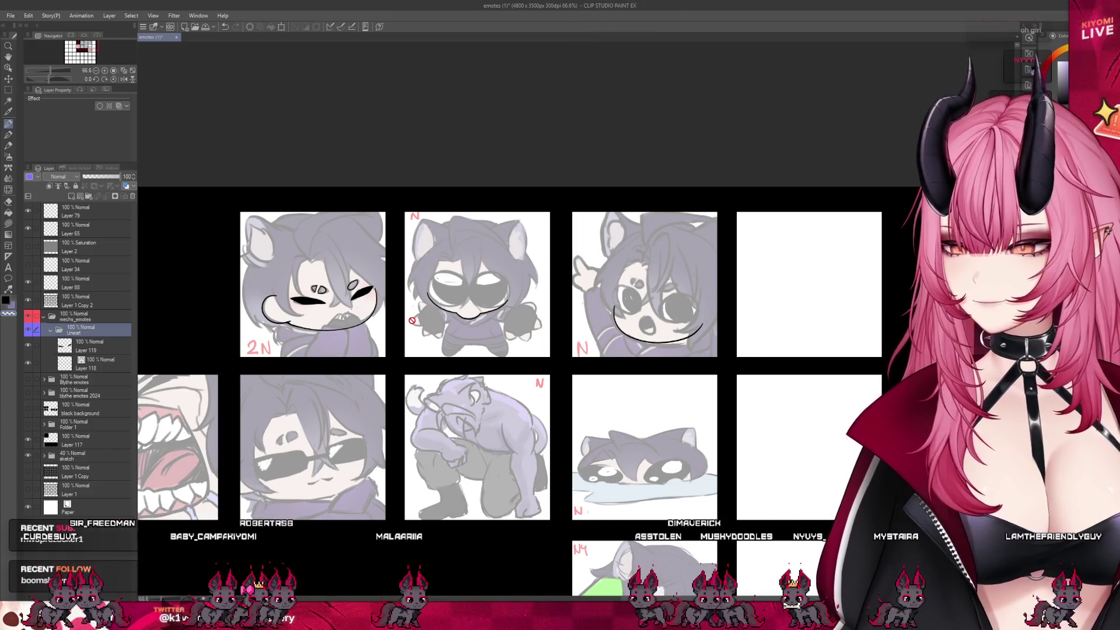
scroll(547, 305, "down", 4)
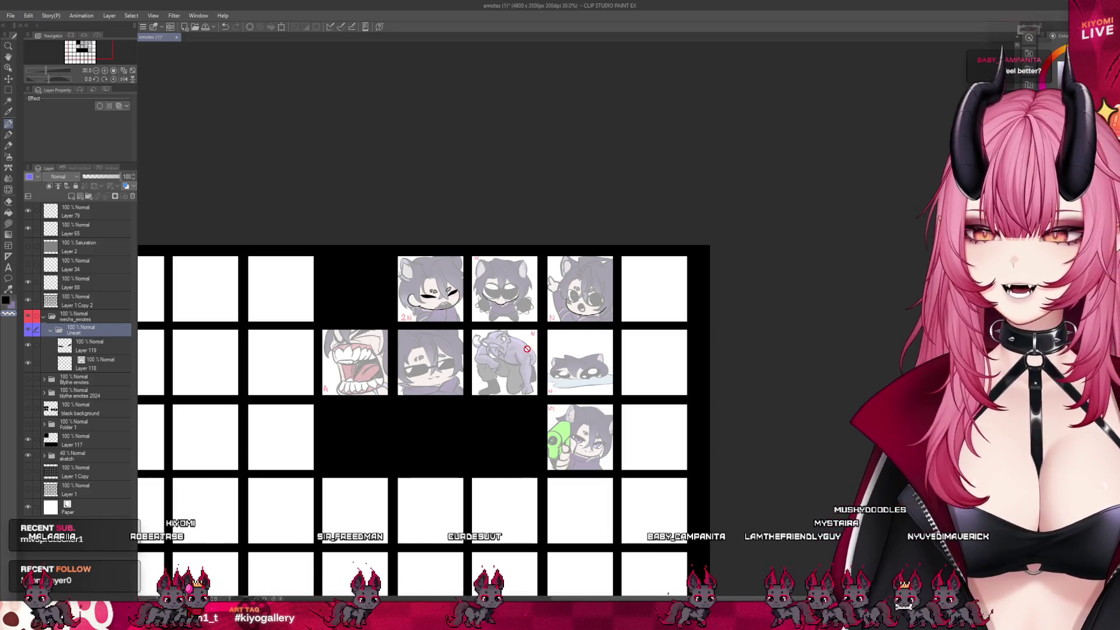
Zoom around the emote grid and make Layer 119 the active layer with Alt+[.
scroll(388, 362, "up", 1)
scroll(388, 363, "up", 1)
scroll(408, 344, "down", 1)
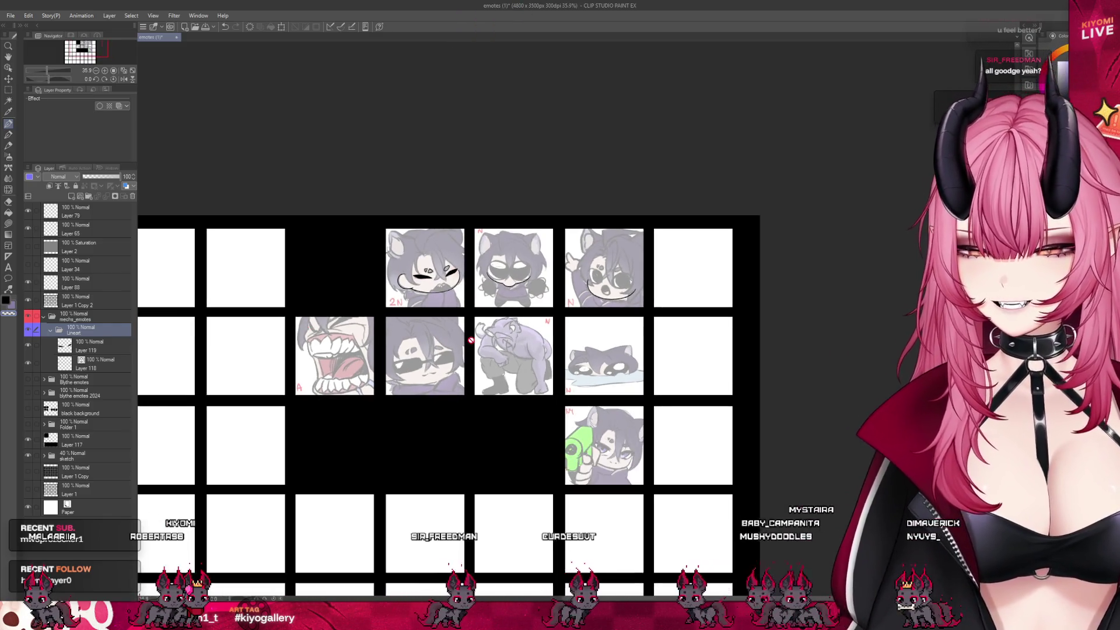
scroll(433, 321, "up", 3)
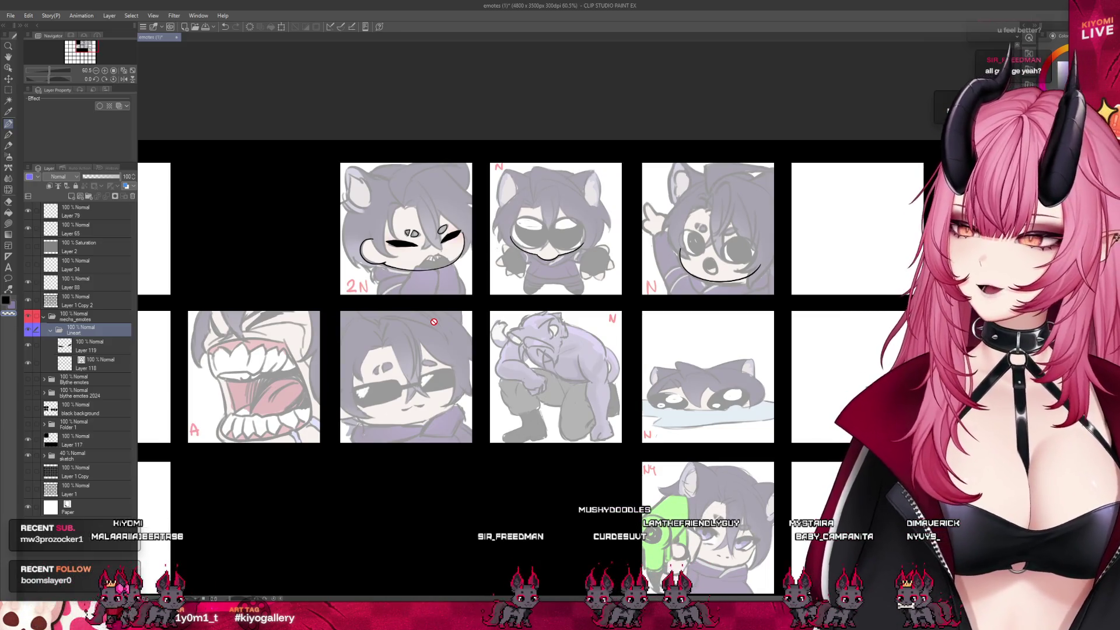
scroll(470, 313, "up", 1)
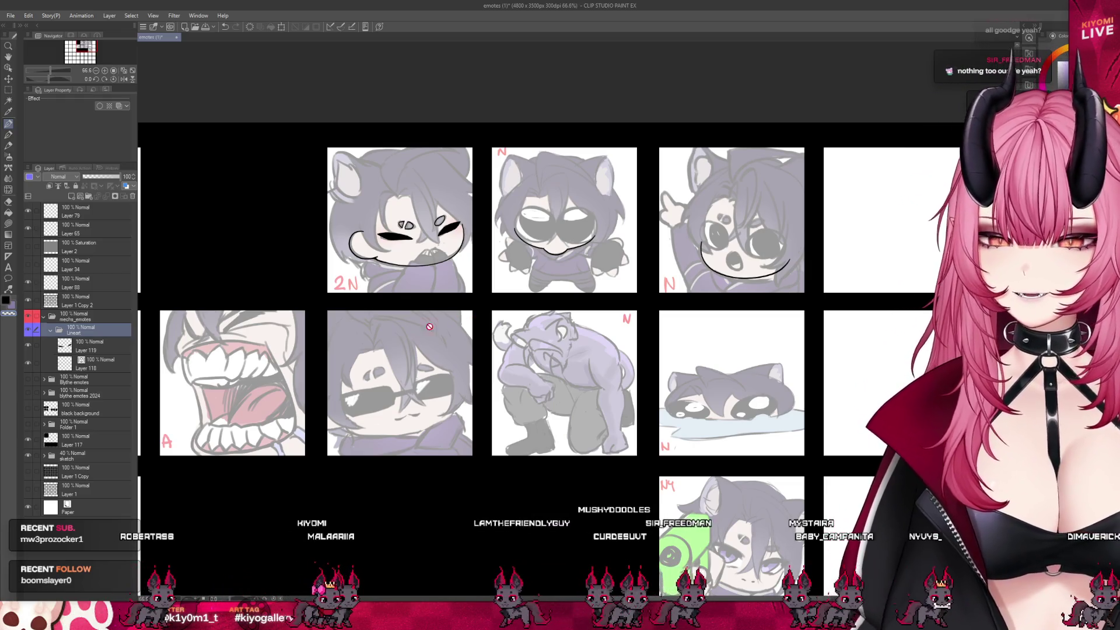
key("alt+bracketleft")
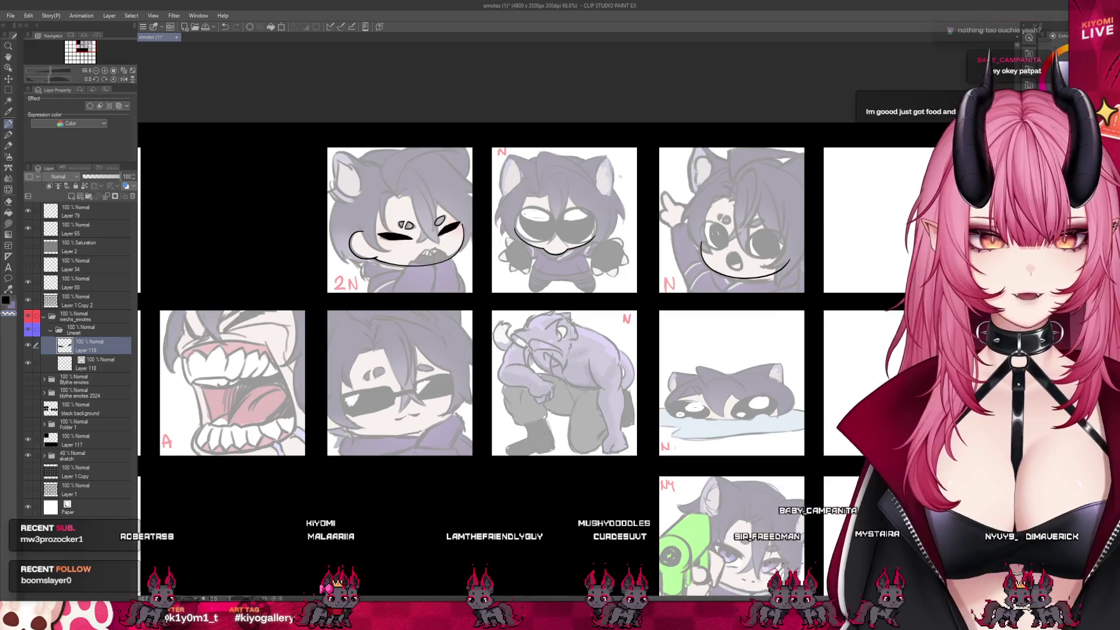
scroll(387, 305, "up", 5)
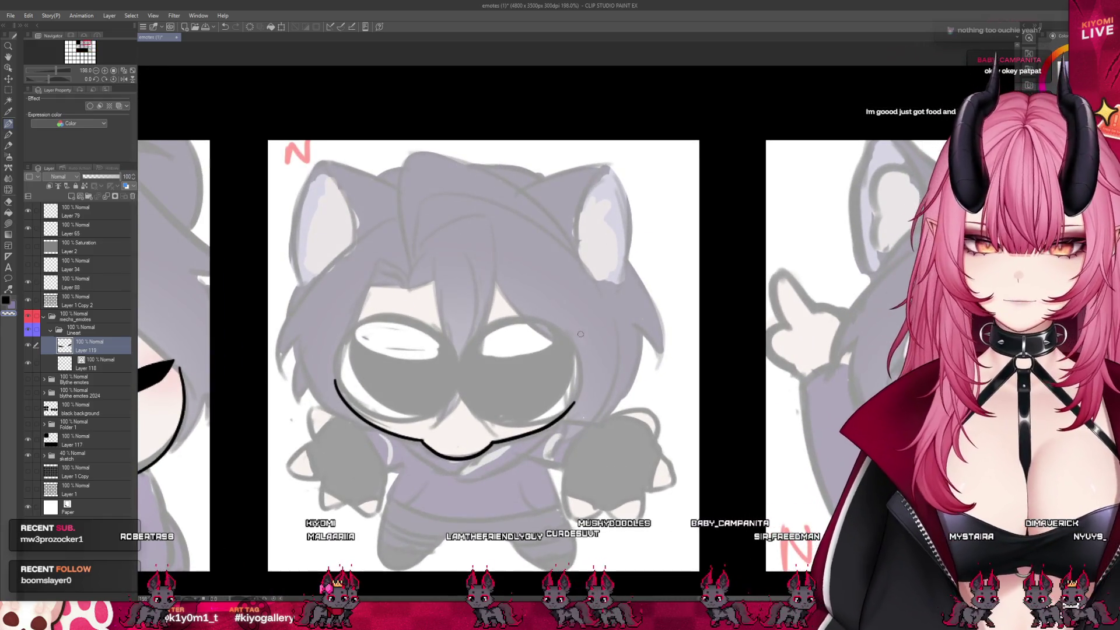
scroll(525, 253, "down", 2)
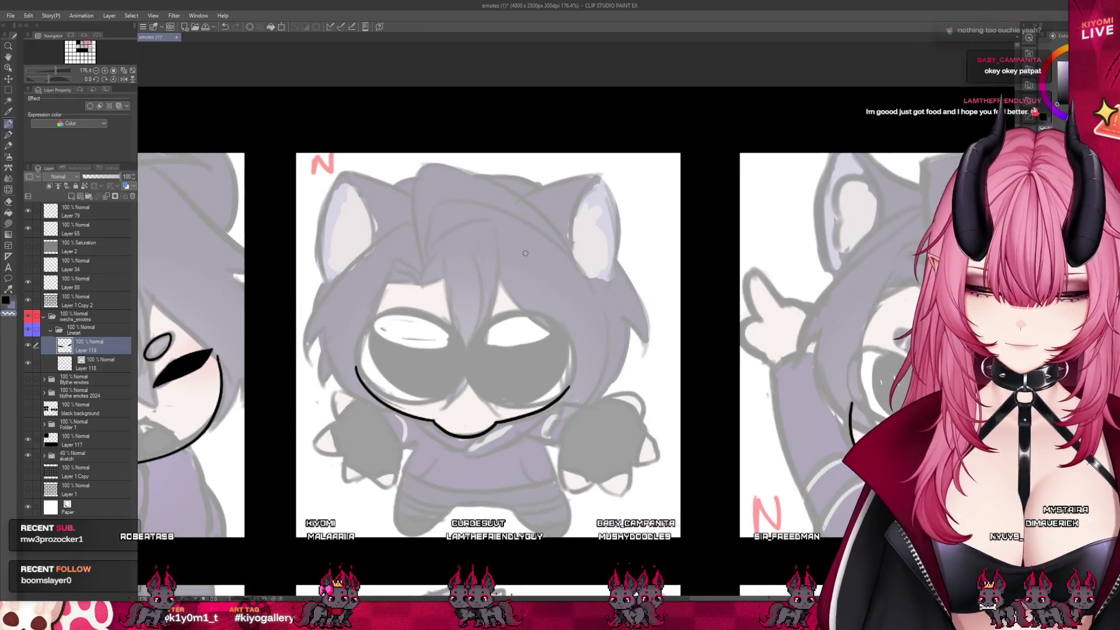
scroll(525, 253, "down", 4)
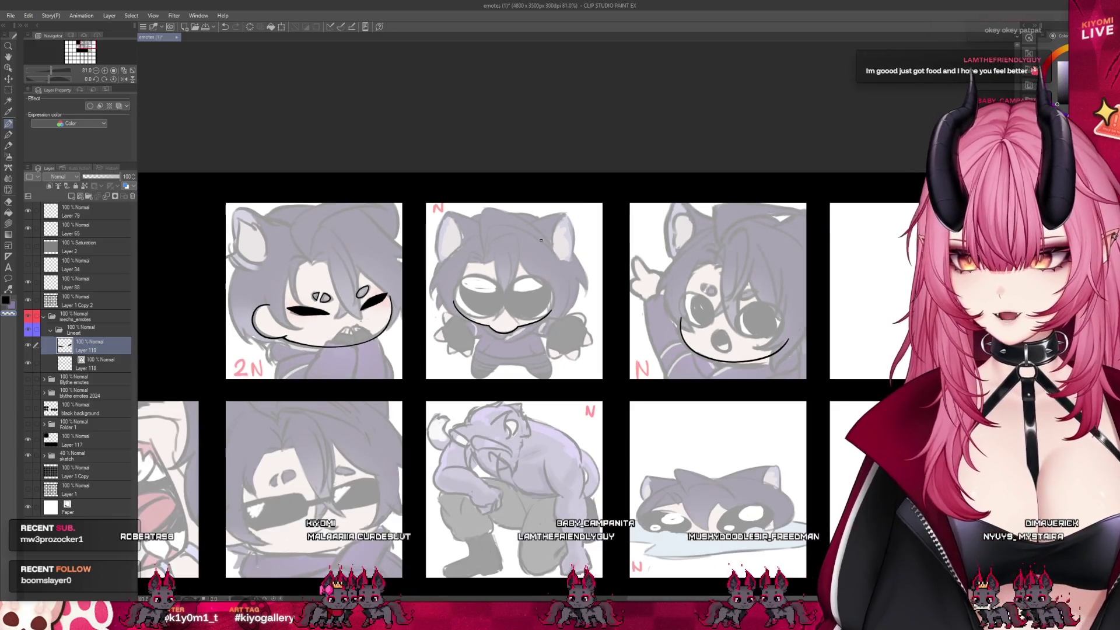
scroll(662, 250, "down", 1)
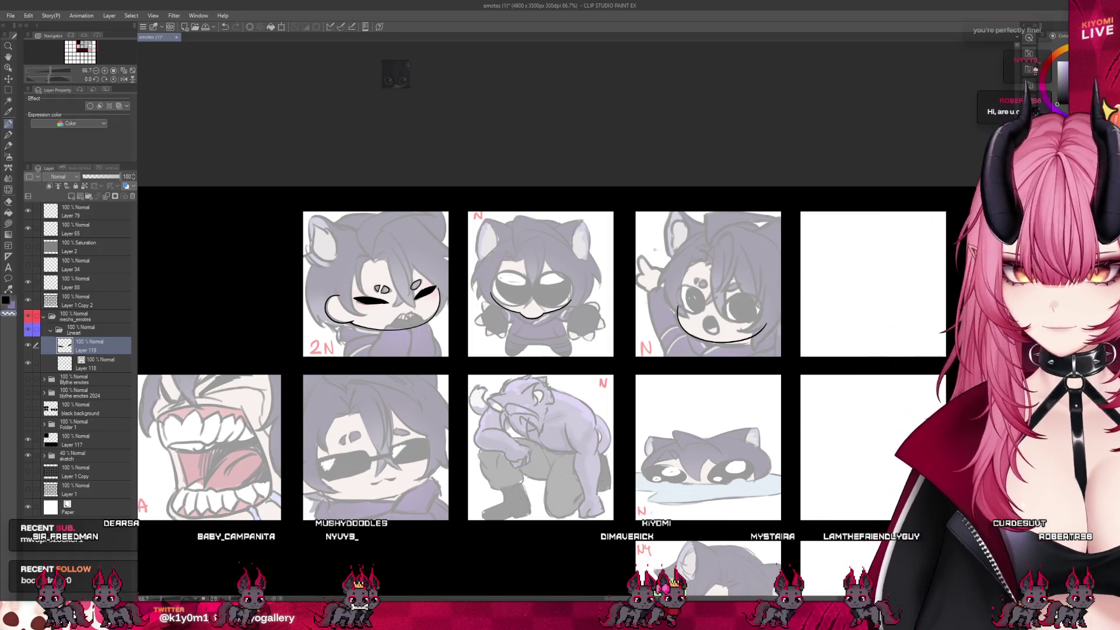
Zoom in on the screaming A emote, switch to Layer 118, and ink a curved stroke beside its mouth.
scroll(655, 249, "down", 3)
scroll(655, 250, "up", 1)
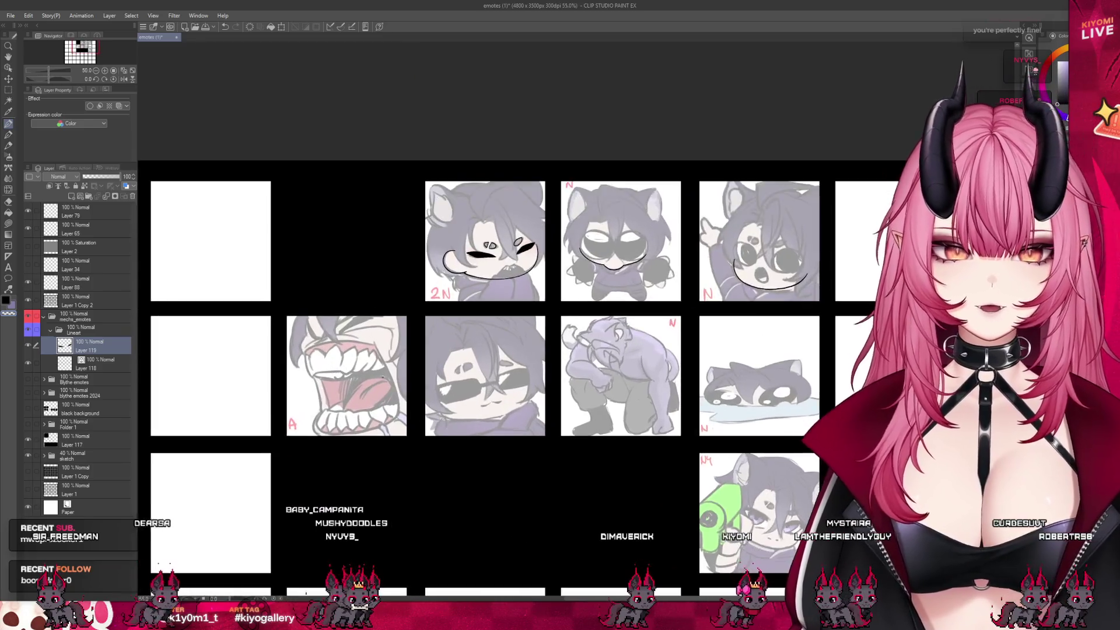
scroll(335, 356, "up", 3)
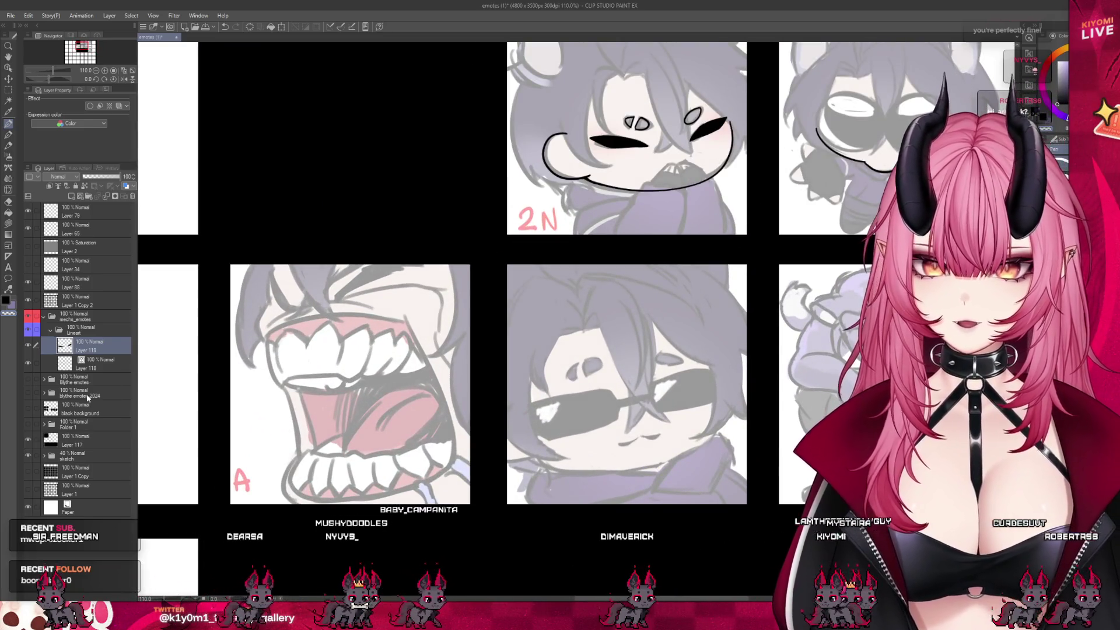
left_click(99, 364)
scroll(340, 443, "up", 2)
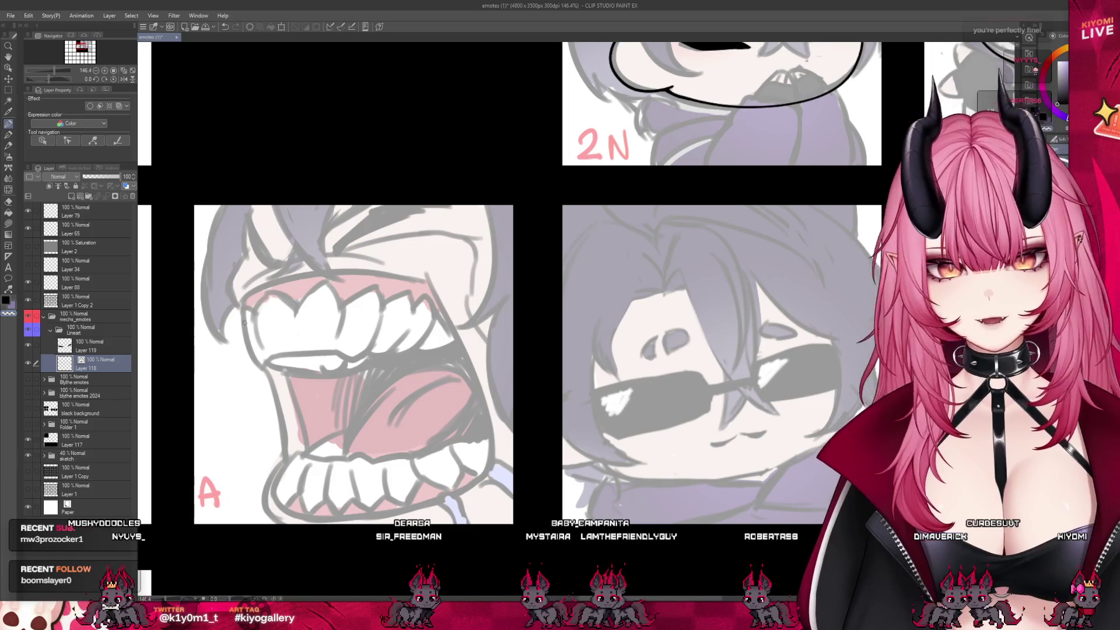
scroll(284, 260, "up", 1)
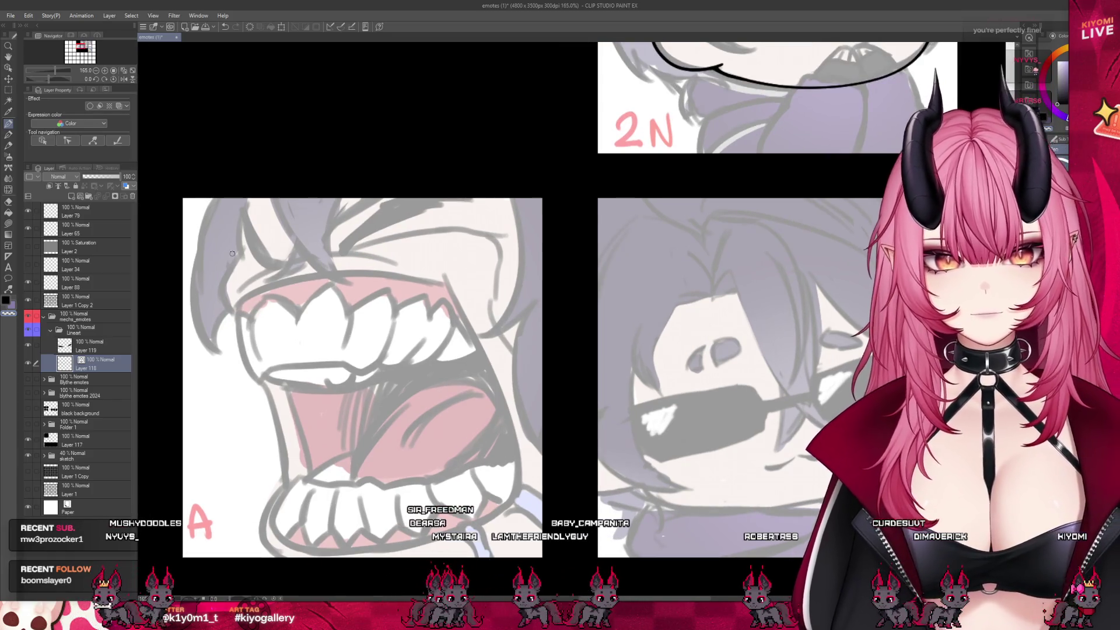
left_click_drag(241, 255, 222, 301)
Redraw the curved line beside the teeth longer, extending it slightly upward.
key("ctrl+z")
mouse_move(244, 251)
left_mouse_down()
mouse_move(236, 309)
mouse_move(254, 374)
left_mouse_up()
left_click_drag(235, 301, 252, 320)
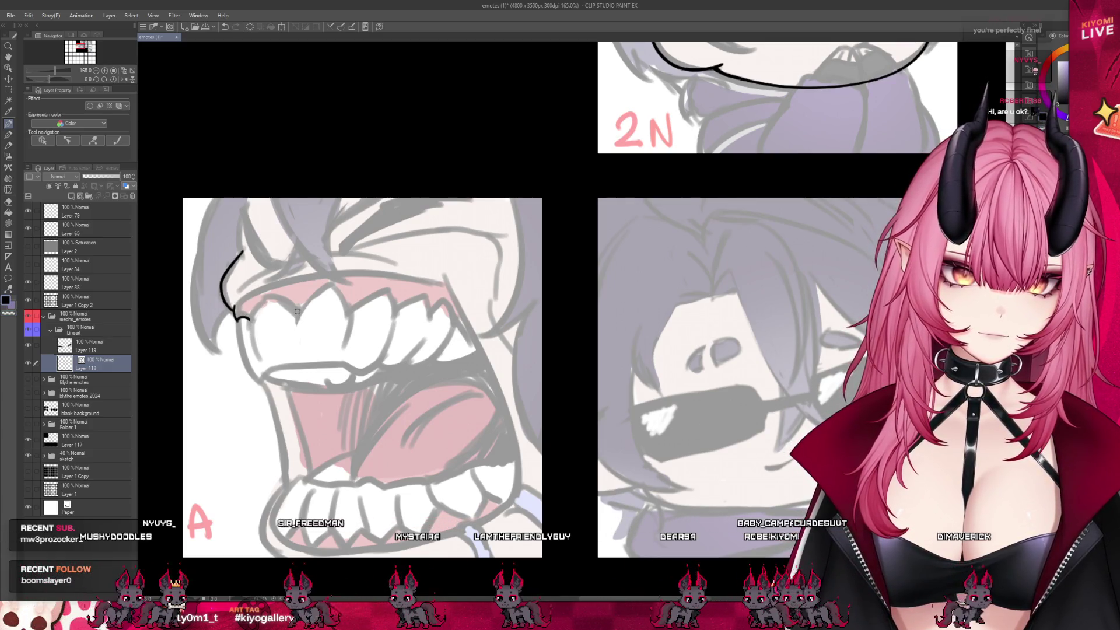
Outline the upper teeth's pointed tops, left edge and bottom edge in black.
left_click_drag(252, 316, 296, 317)
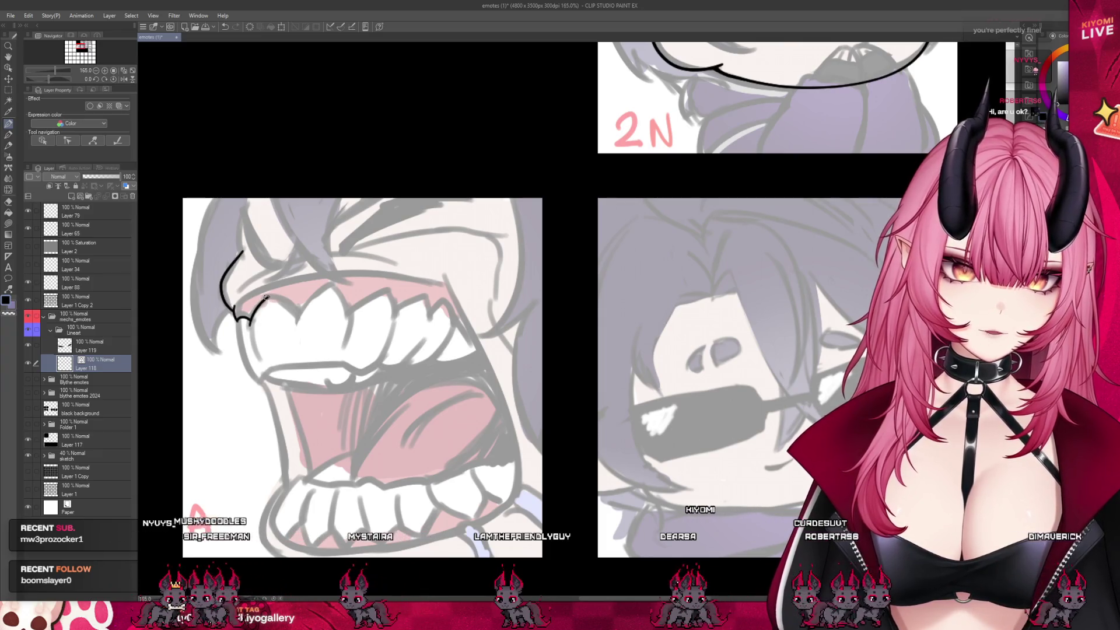
key("ctrl+z")
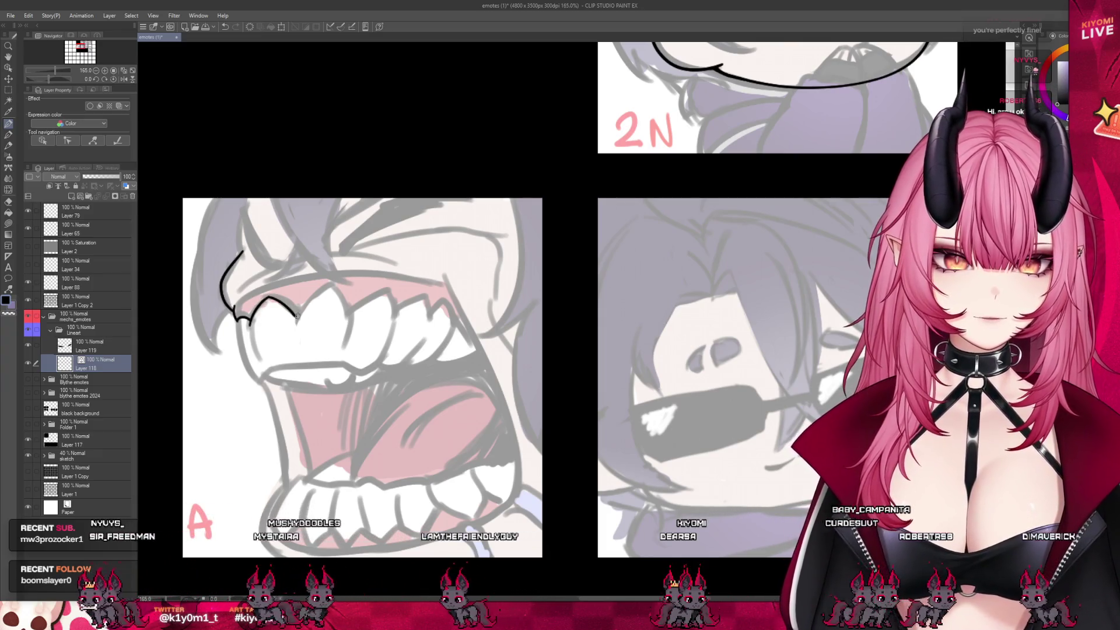
left_click_drag(252, 318, 273, 297)
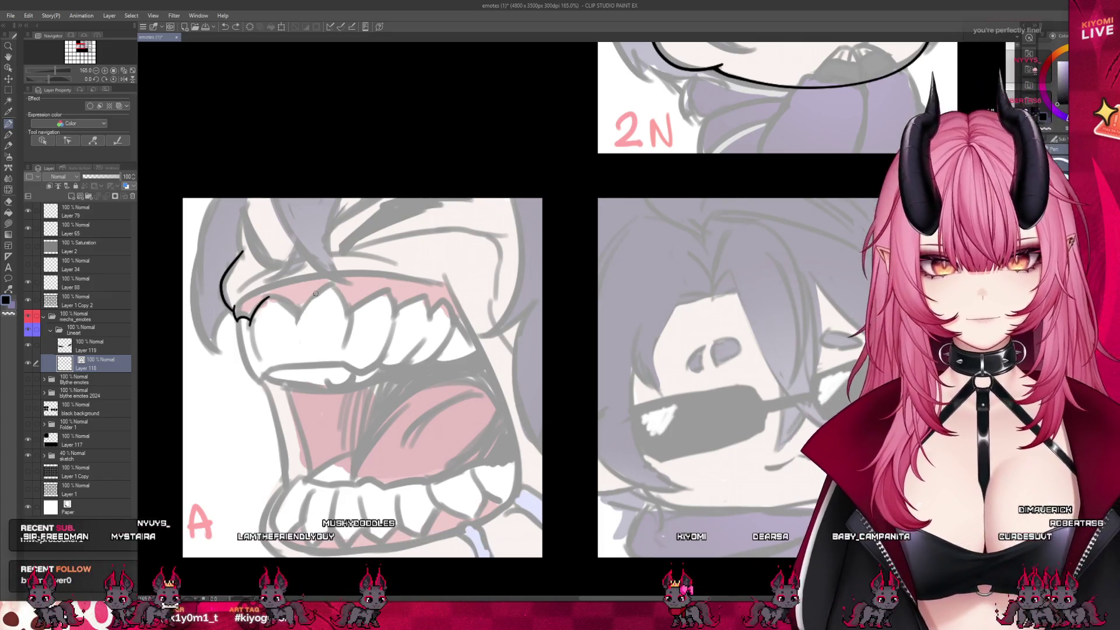
left_click_drag(331, 286, 352, 311)
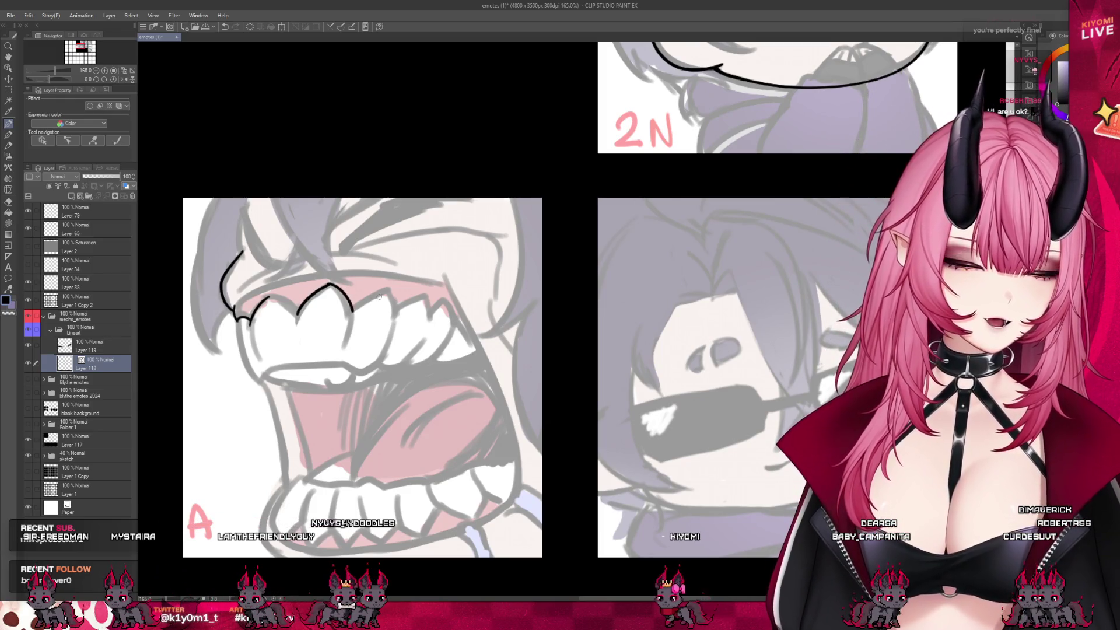
left_click_drag(250, 321, 298, 315)
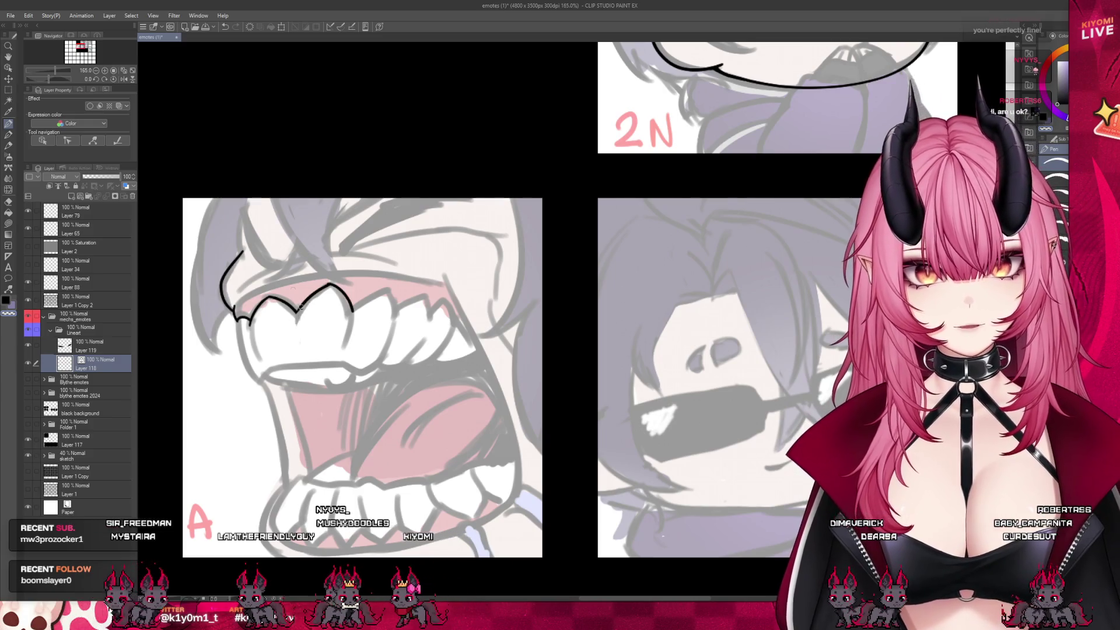
left_click_drag(238, 320, 260, 382)
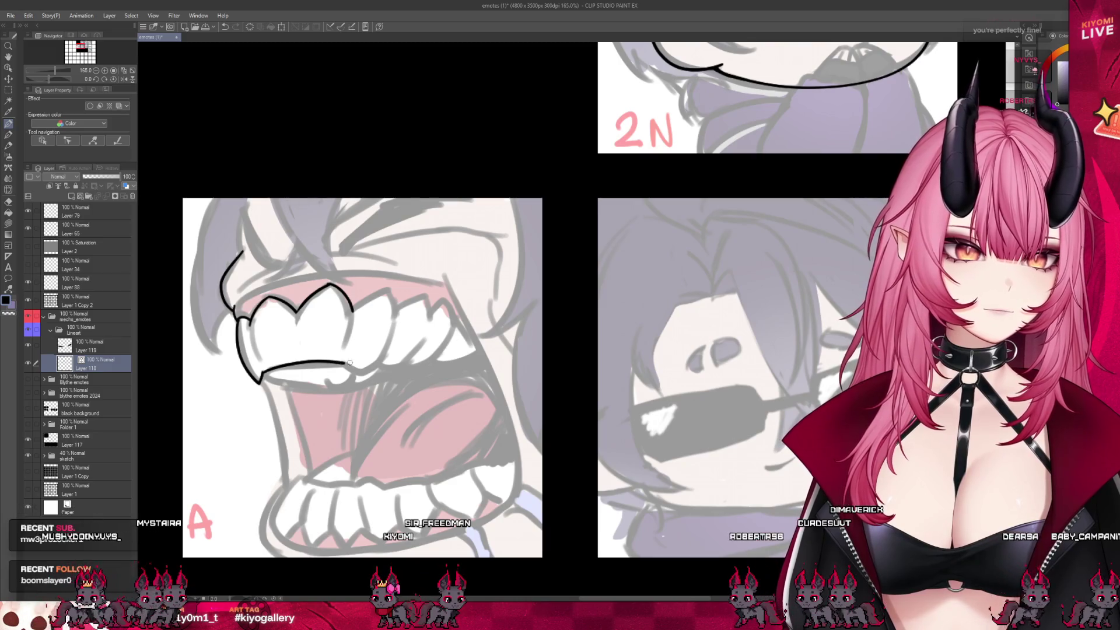
left_click_drag(349, 362, 387, 346)
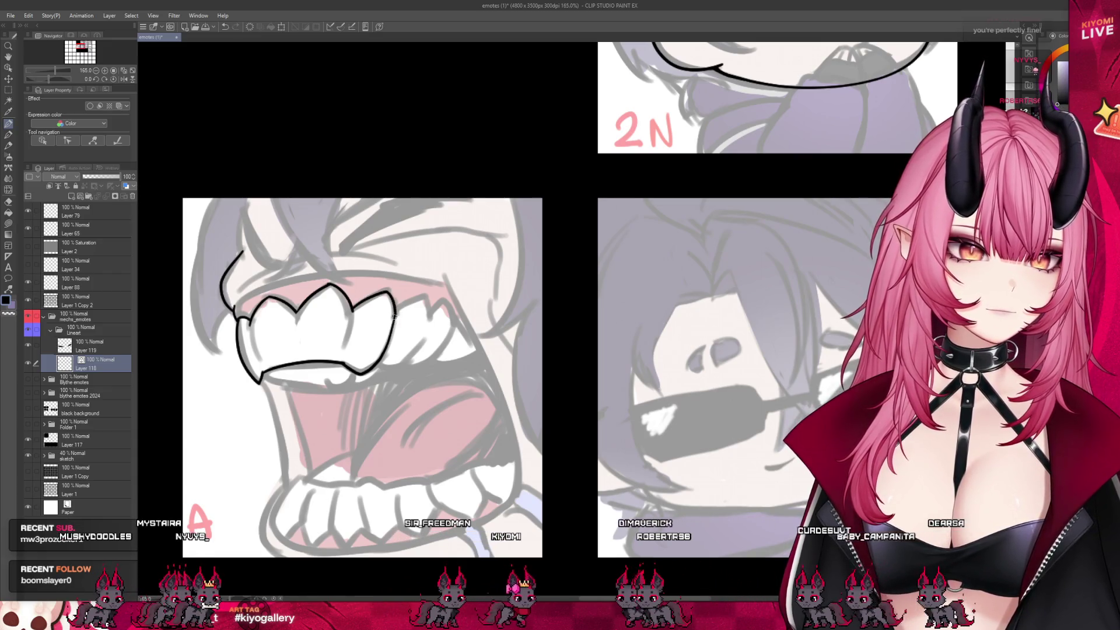
Ink a curved black gum line above the 'A' emote's upper teeth, redrawing it once.
scroll(270, 370, "down", 3)
scroll(430, 255, "down", 2)
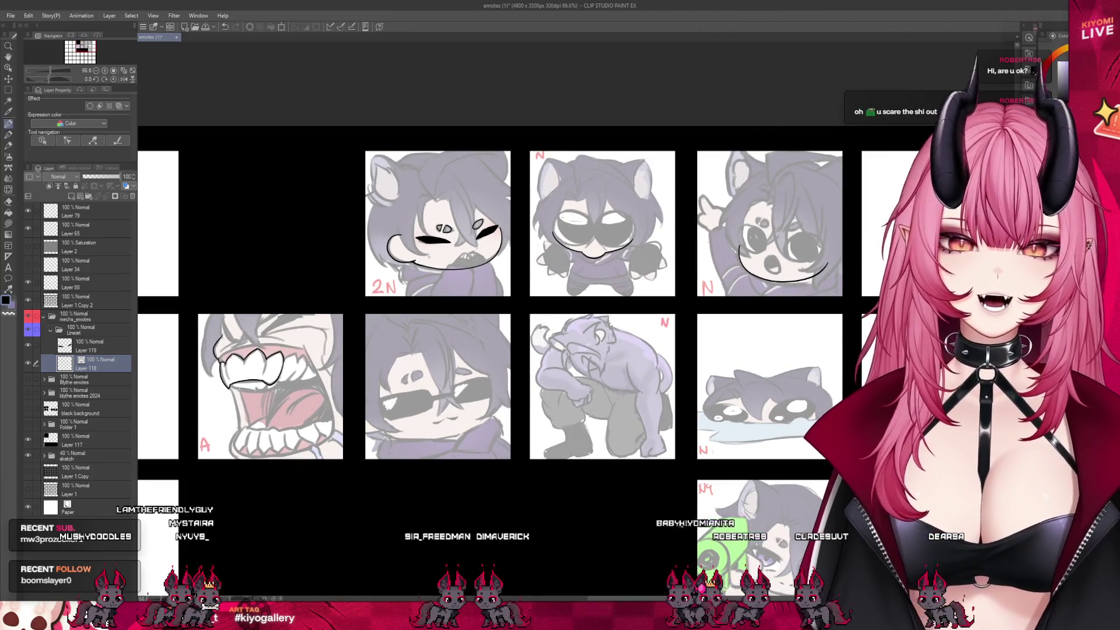
scroll(264, 403, "up", 3)
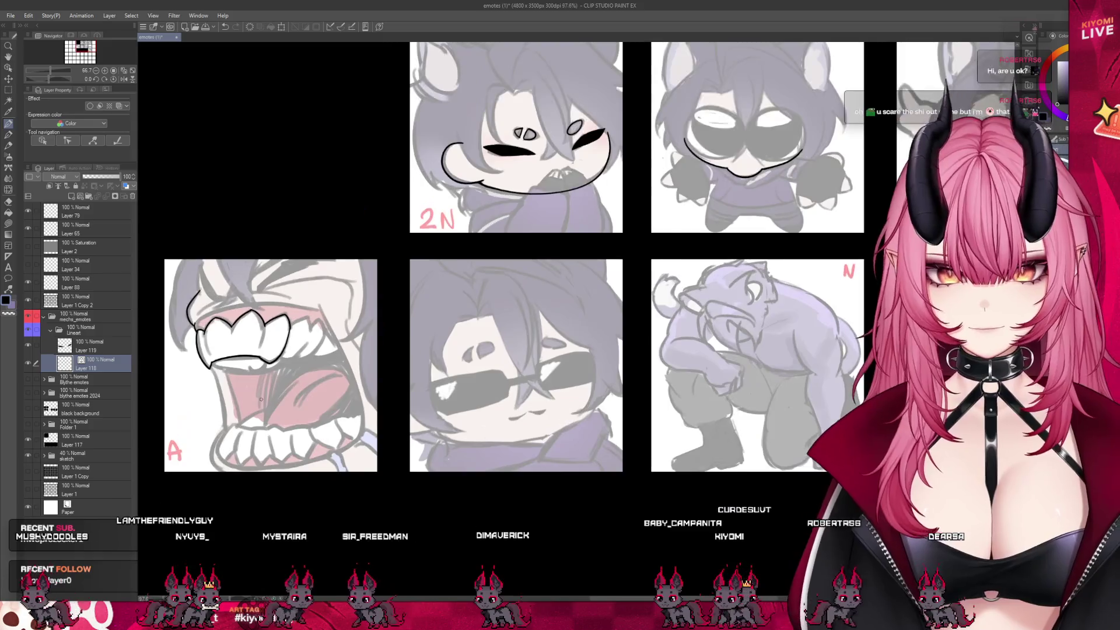
scroll(262, 395, "down", 1)
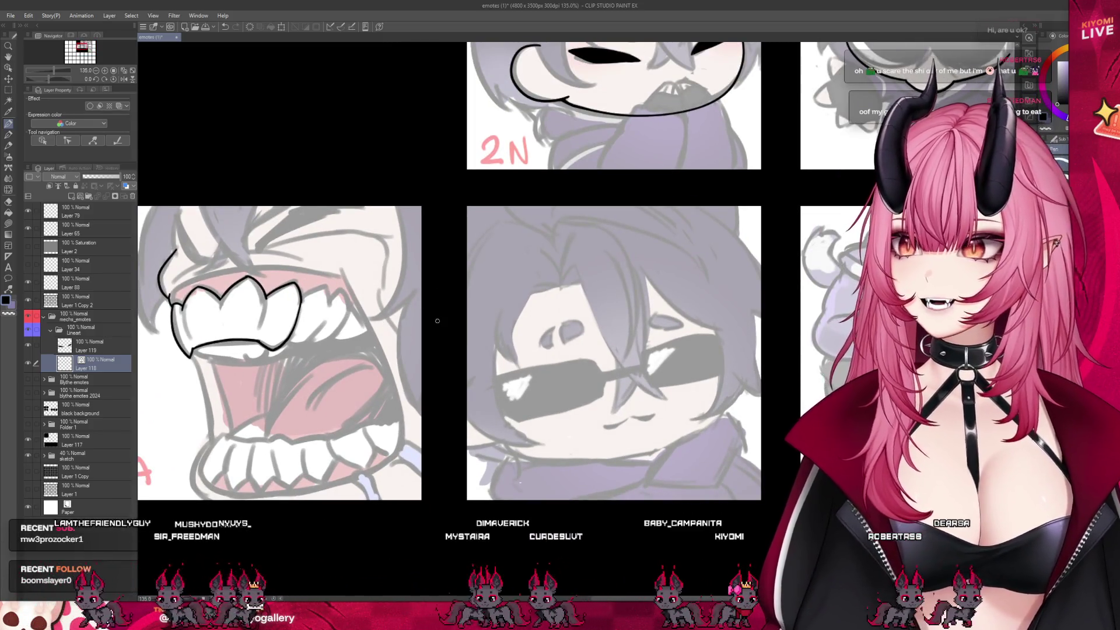
left_click_drag(285, 346, 326, 320)
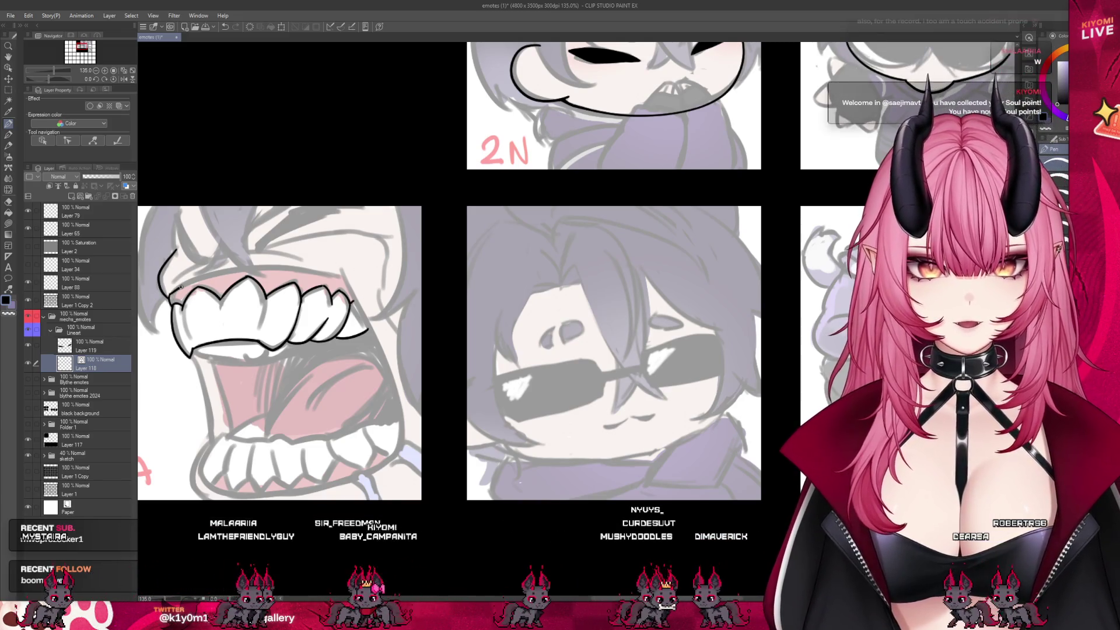
key("ctrl+z")
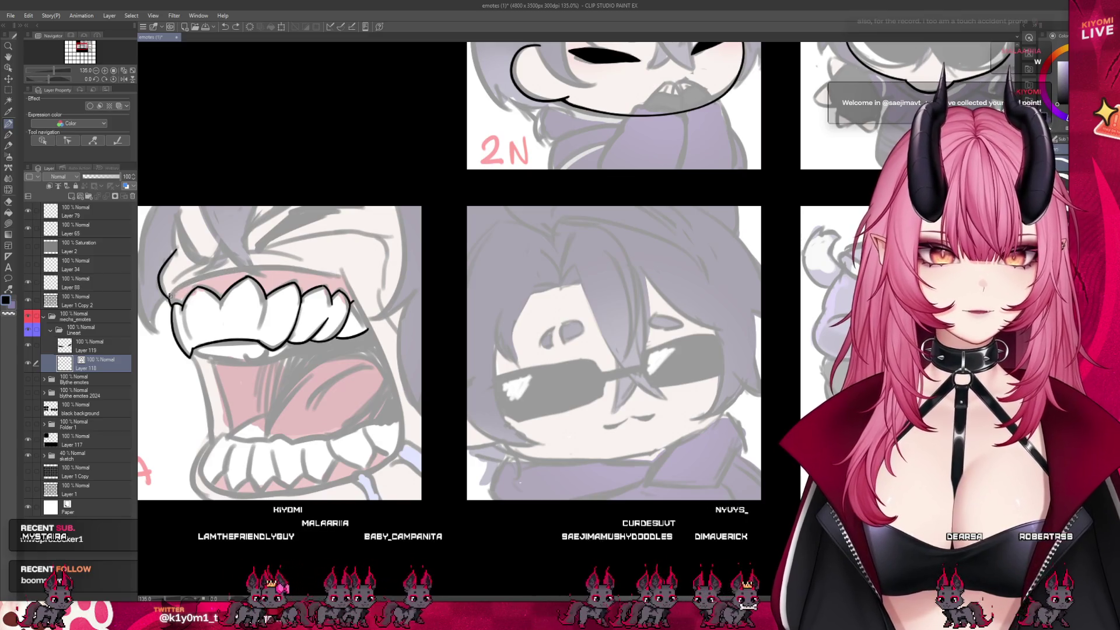
left_click_drag(170, 290, 342, 279)
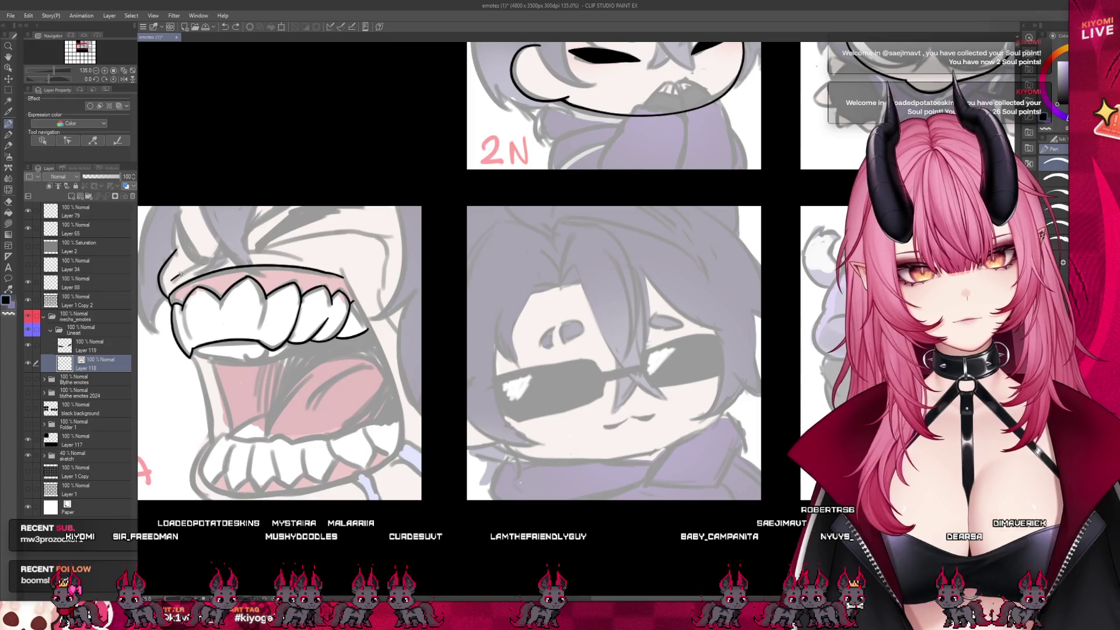
scroll(346, 326, "down", 4)
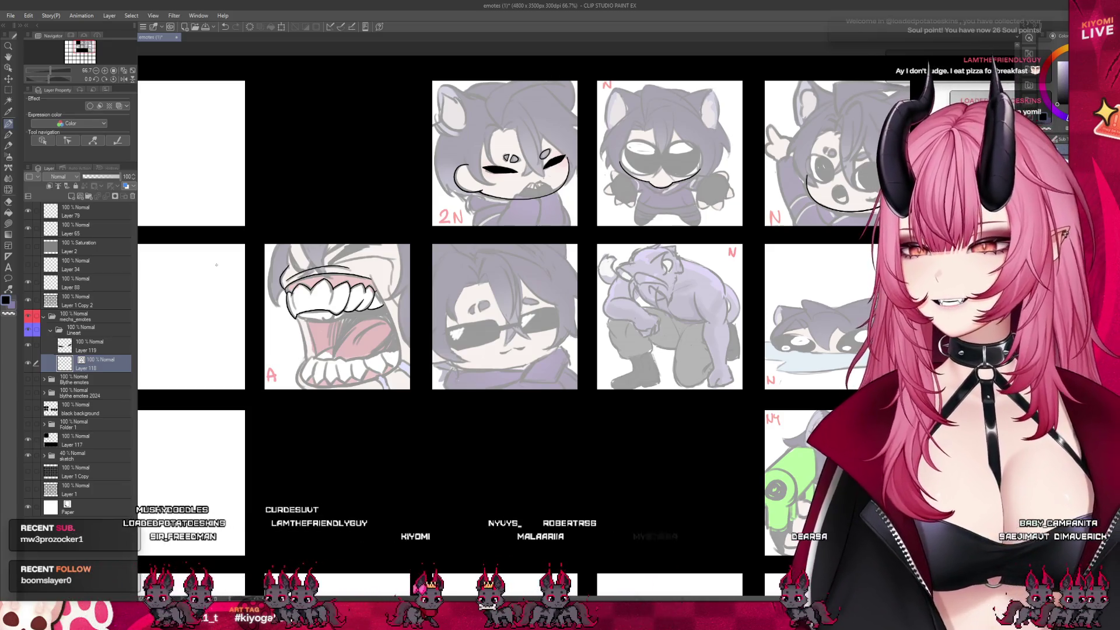
scroll(268, 319, "up", 2)
scroll(362, 339, "up", 4)
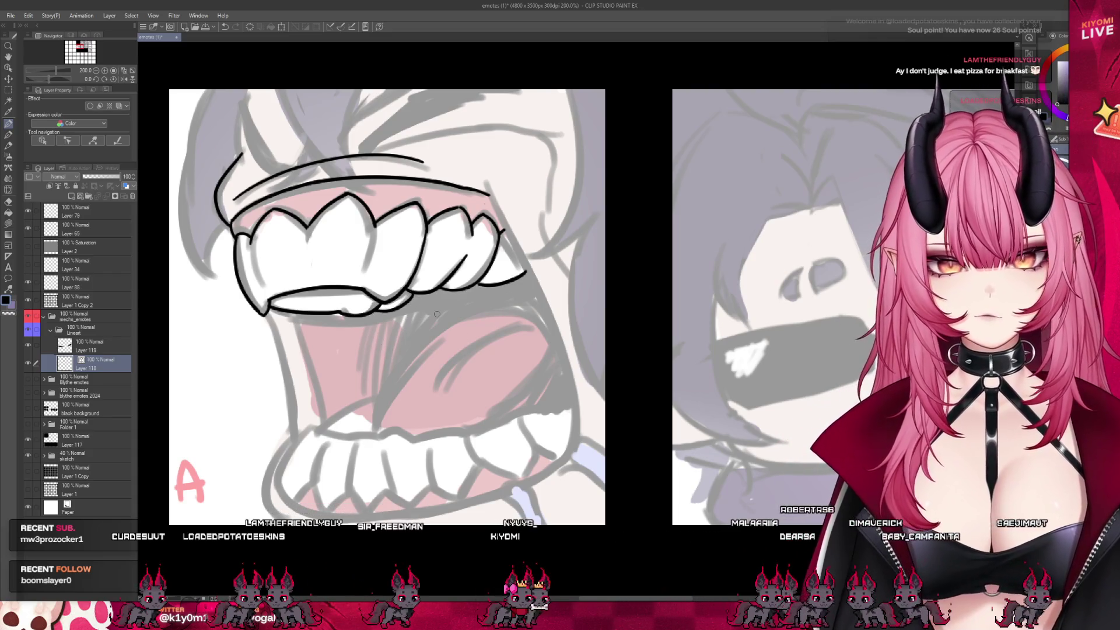
scroll(193, 259, "down", 2)
Draw the long outline down the mouth's right side, retrying until it fits.
scroll(193, 259, "down", 4)
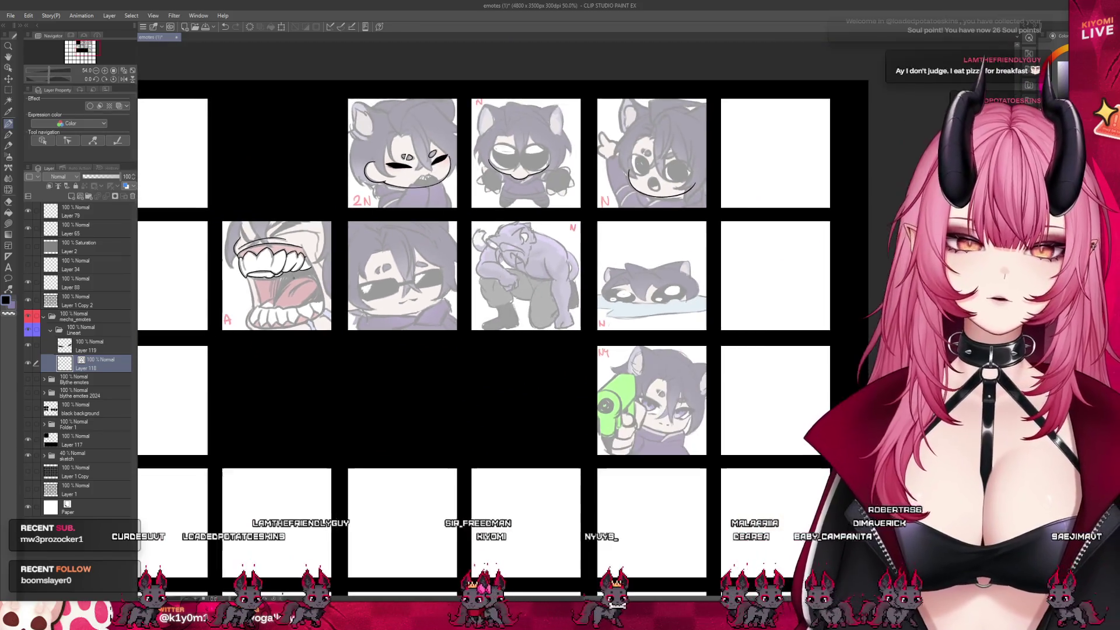
scroll(193, 259, "up", 2)
scroll(270, 250, "up", 4)
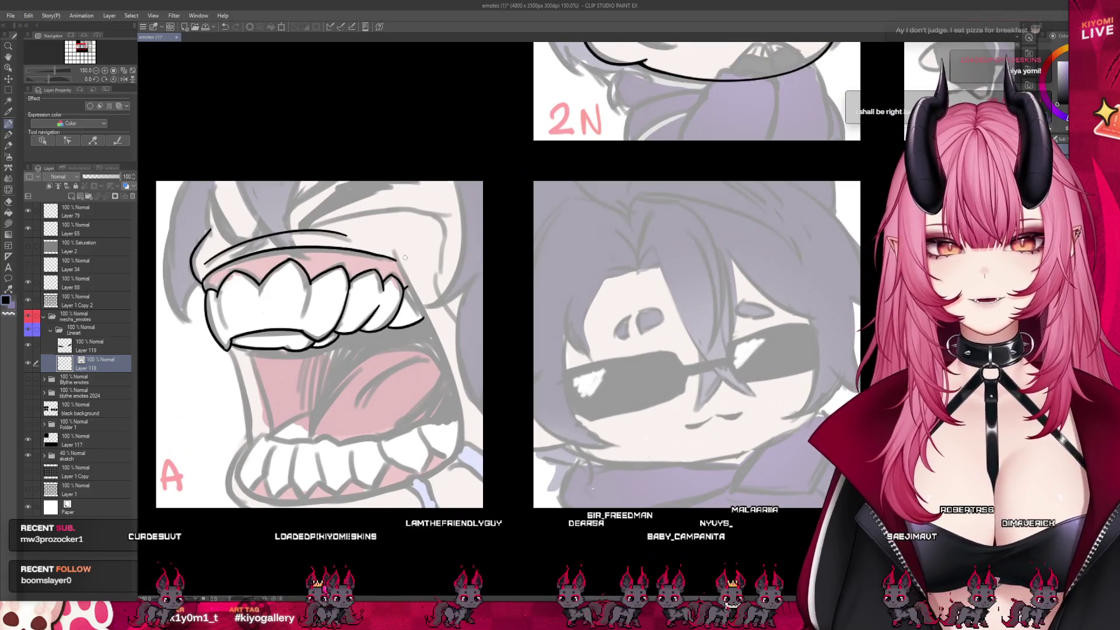
left_click_drag(385, 242, 422, 317)
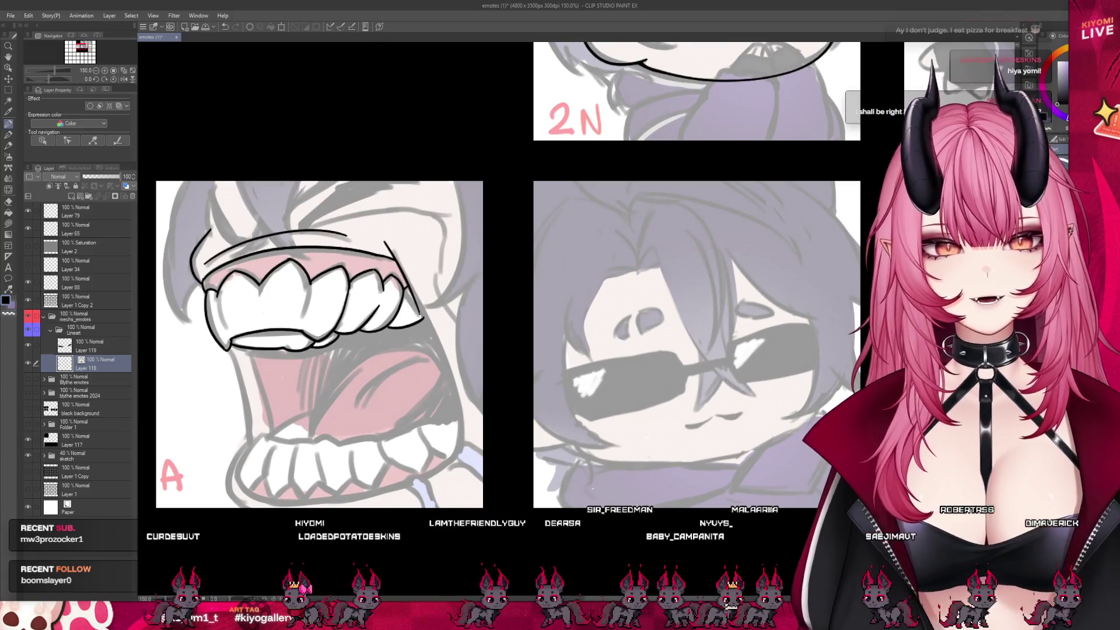
key("ctrl+z")
left_click_drag(386, 249, 459, 382)
key("ctrl+z")
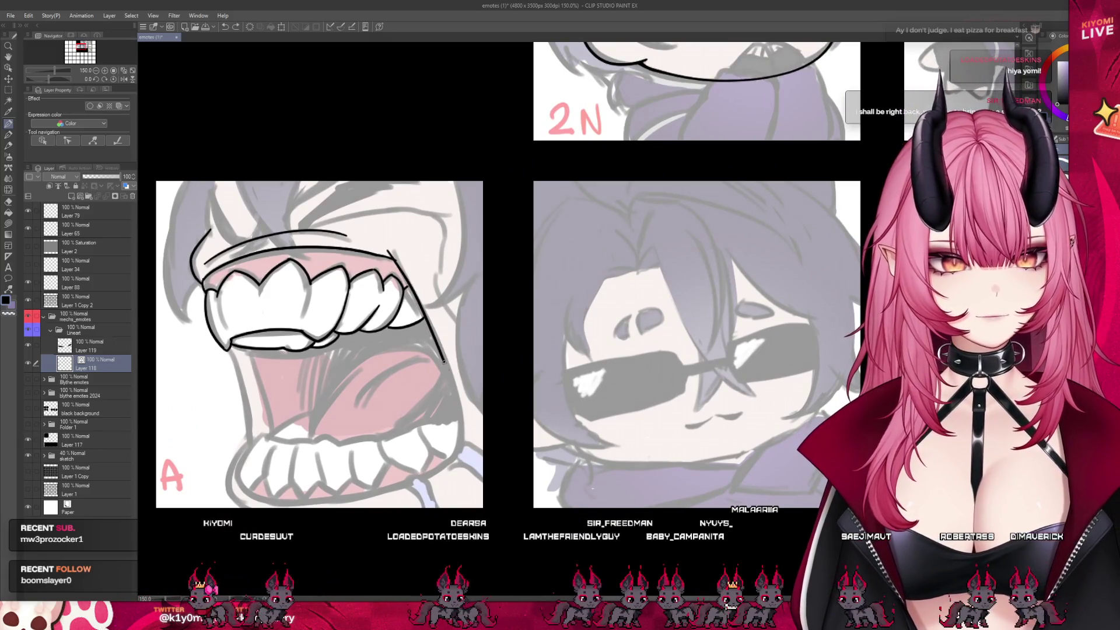
key("ctrl+z")
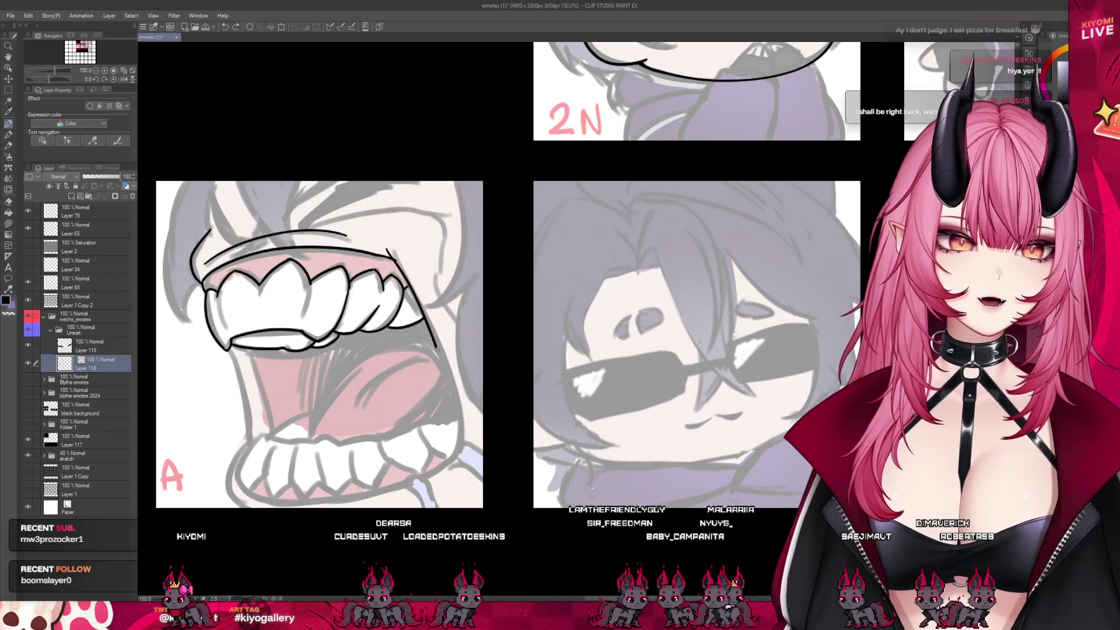
key("ctrl+z")
left_click_drag(390, 249, 450, 380)
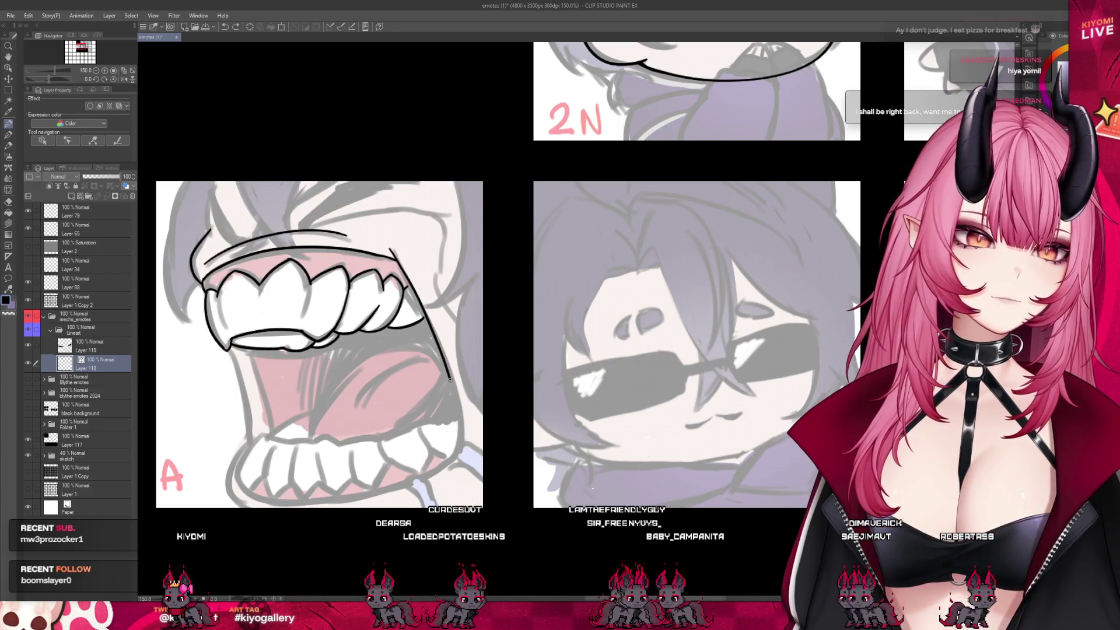
key("ctrl+z")
mouse_move(390, 250)
left_mouse_down()
mouse_move(451, 451)
mouse_move(437, 473)
left_mouse_up()
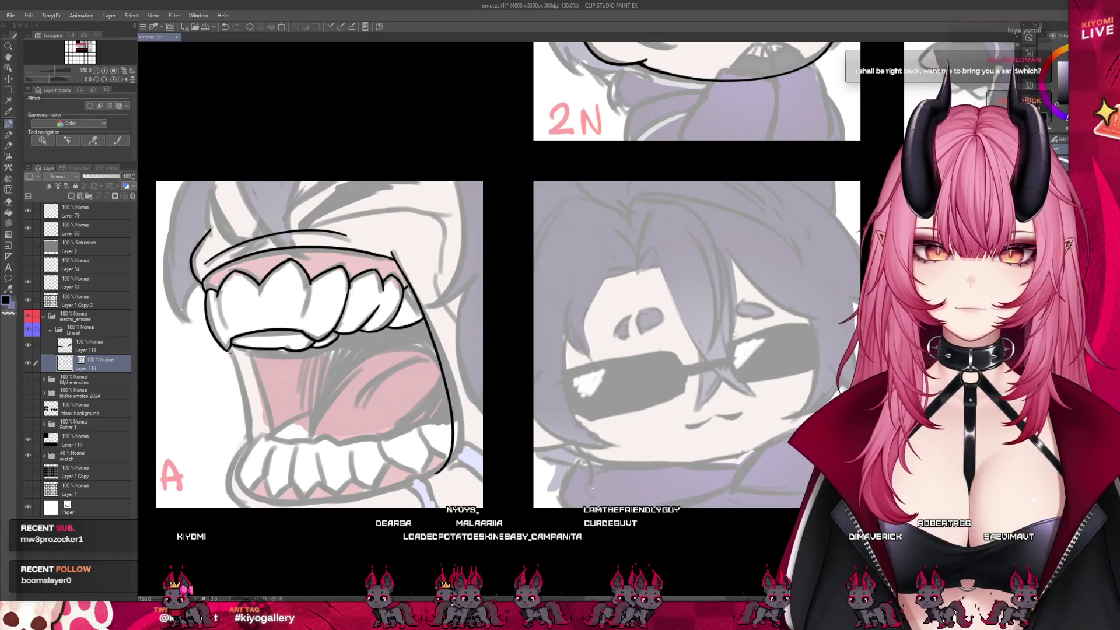
key("ctrl+z")
left_click_drag(232, 350, 244, 448)
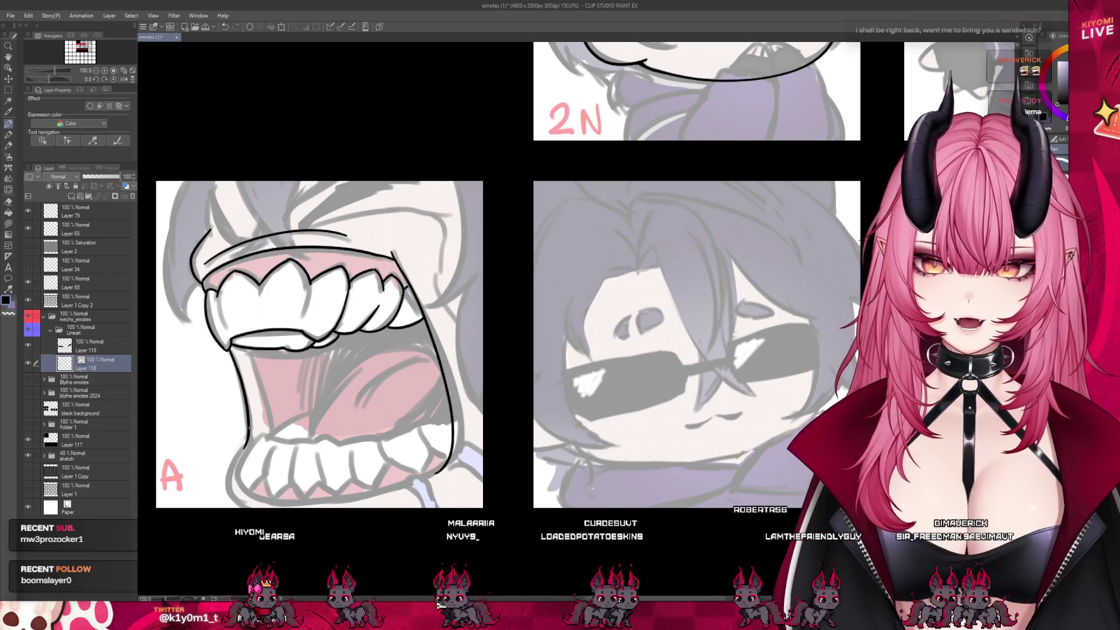
Try a short stroke above the mouth, then remove it and zoom out to check.
scroll(265, 370, "down", 5)
scroll(265, 370, "up", 4)
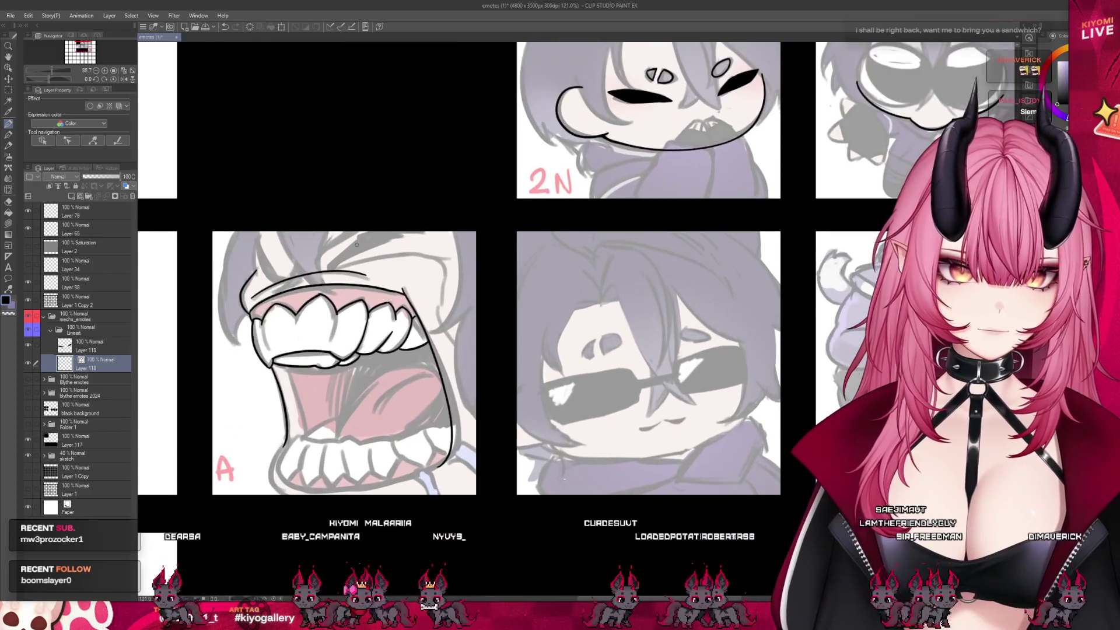
left_click_drag(377, 258, 441, 259)
key("ctrl+z")
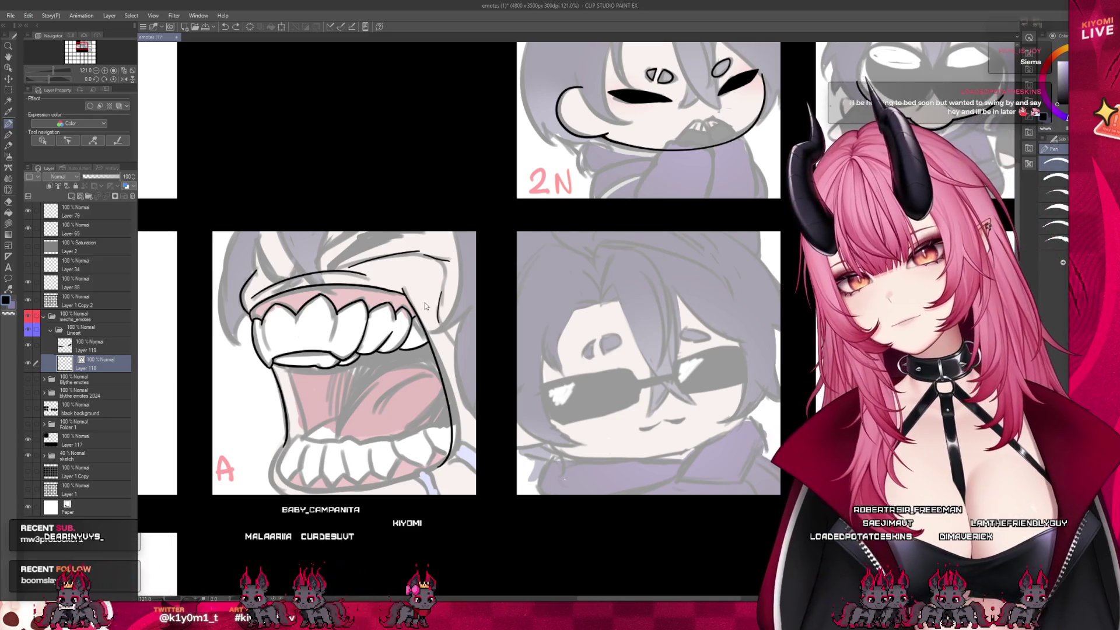
key("ctrl+z")
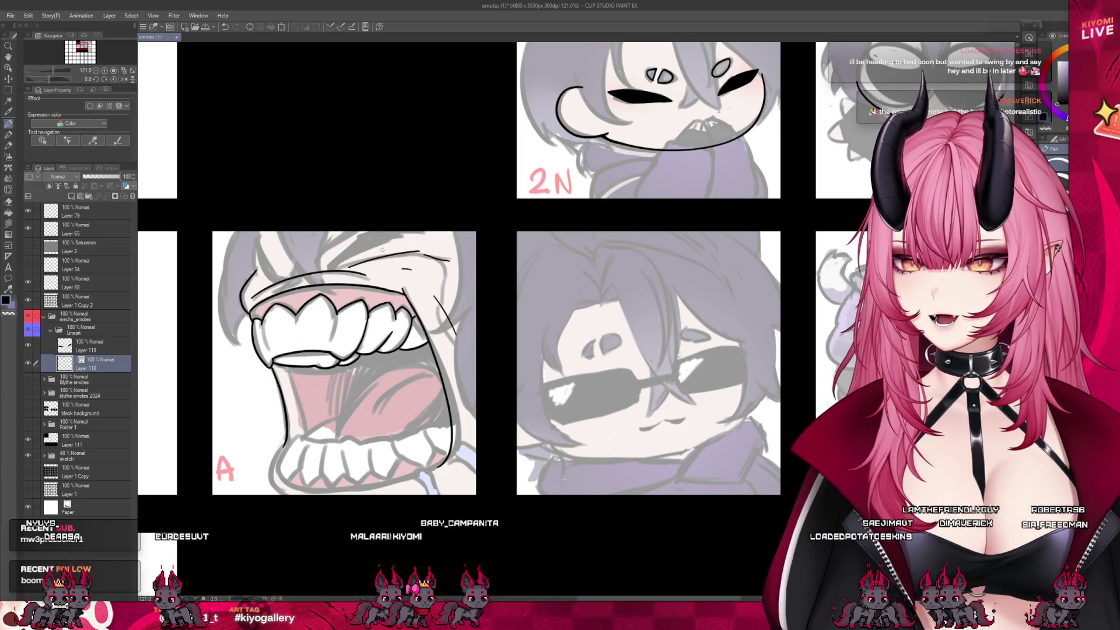
scroll(290, 271, "down", 3)
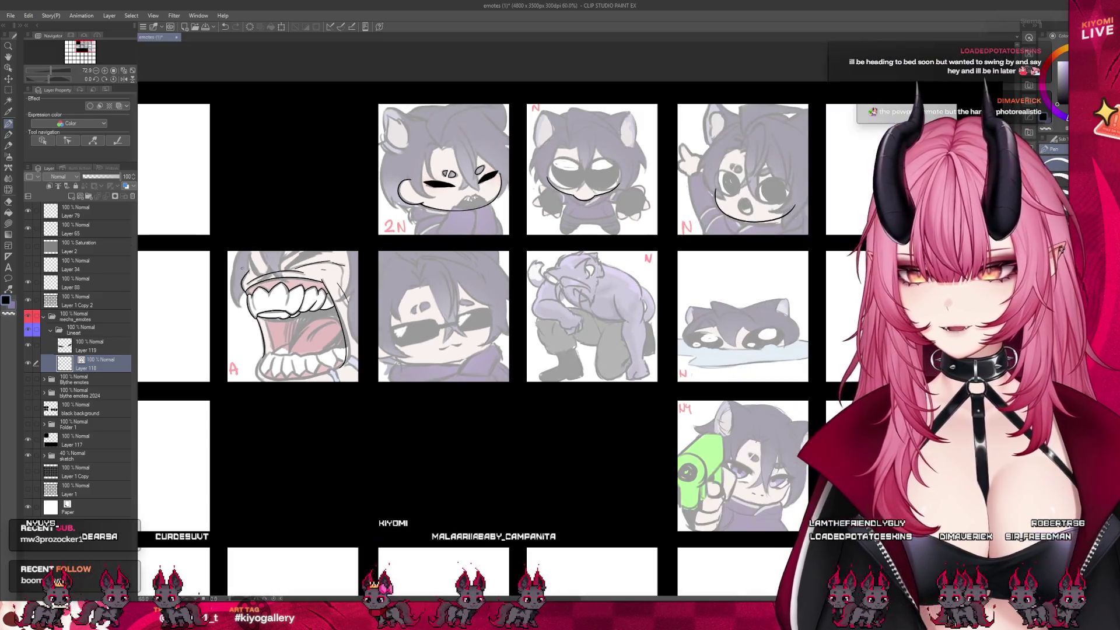
scroll(238, 270, "up", 1)
scroll(238, 270, "up", 3)
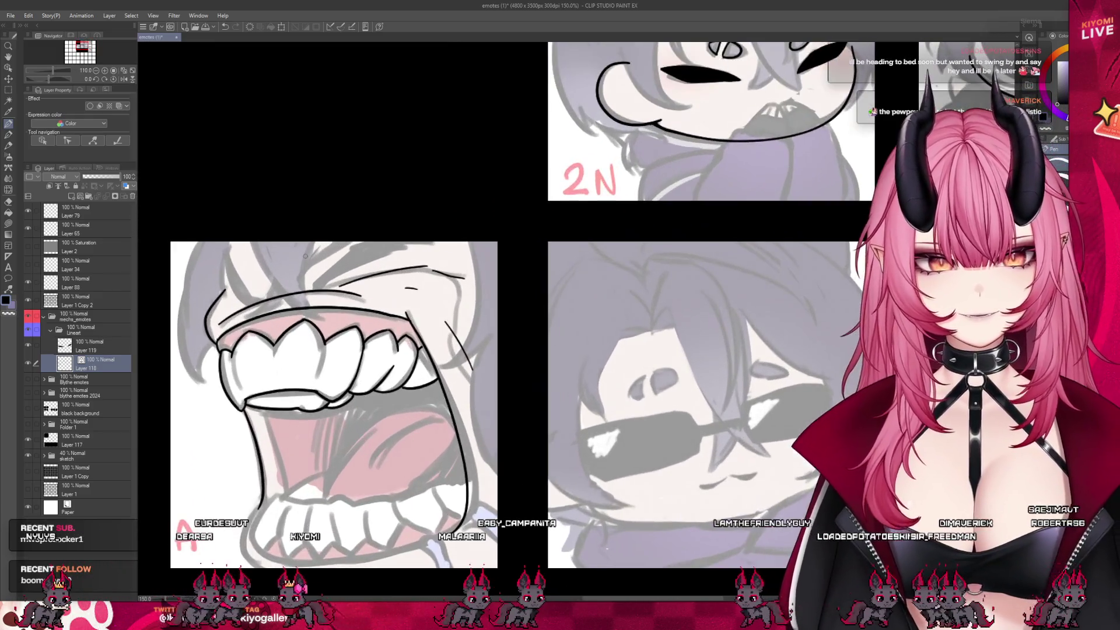
Ink the lower lip line across the mouth and extend it to the right.
scroll(313, 390, "down", 1)
scroll(313, 390, "up", 3)
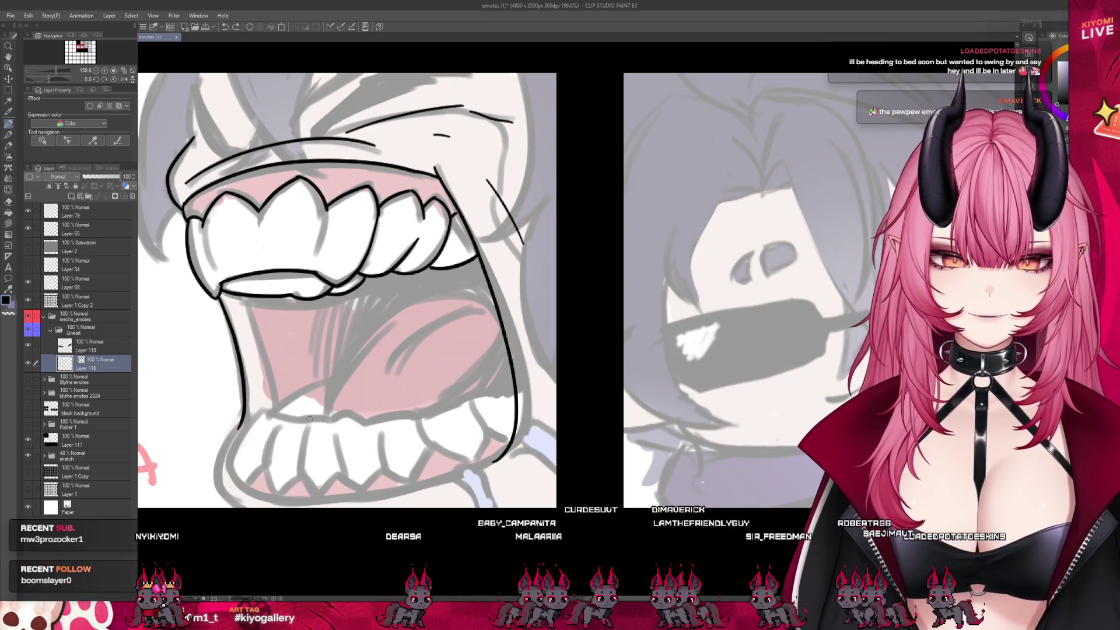
left_click_drag(309, 419, 332, 417)
key("ctrl+z")
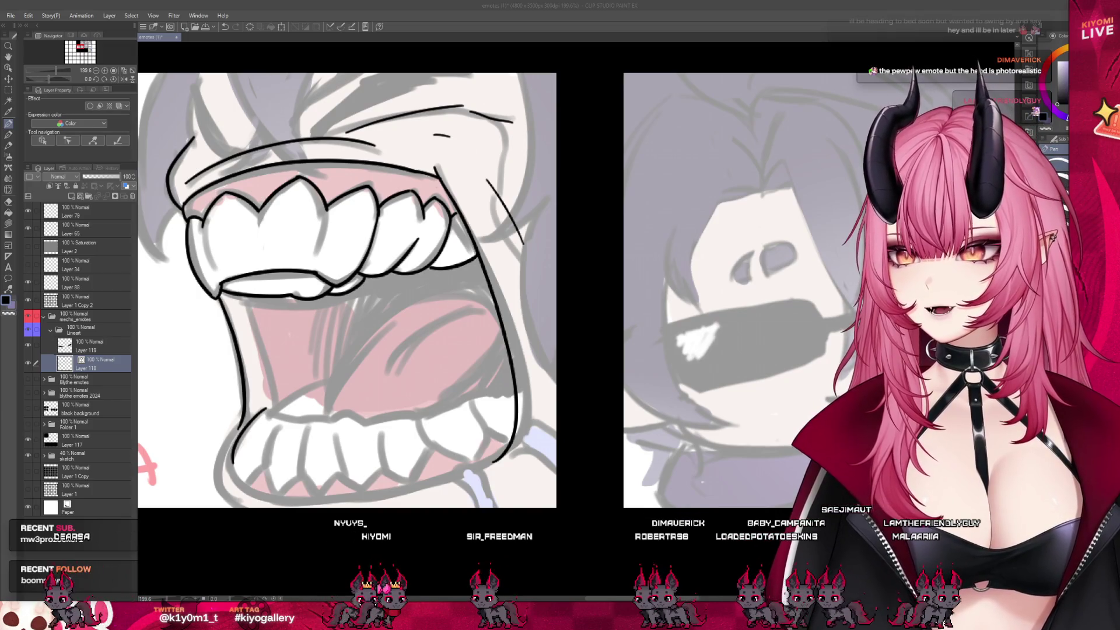
left_click_drag(284, 419, 408, 413)
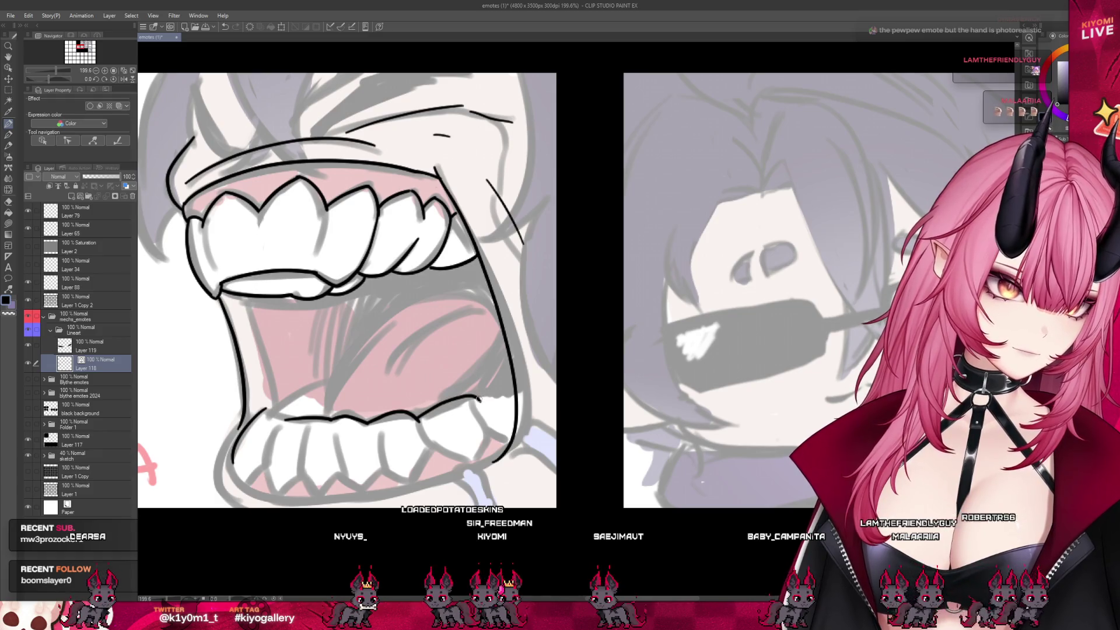
left_click_drag(423, 415, 476, 402)
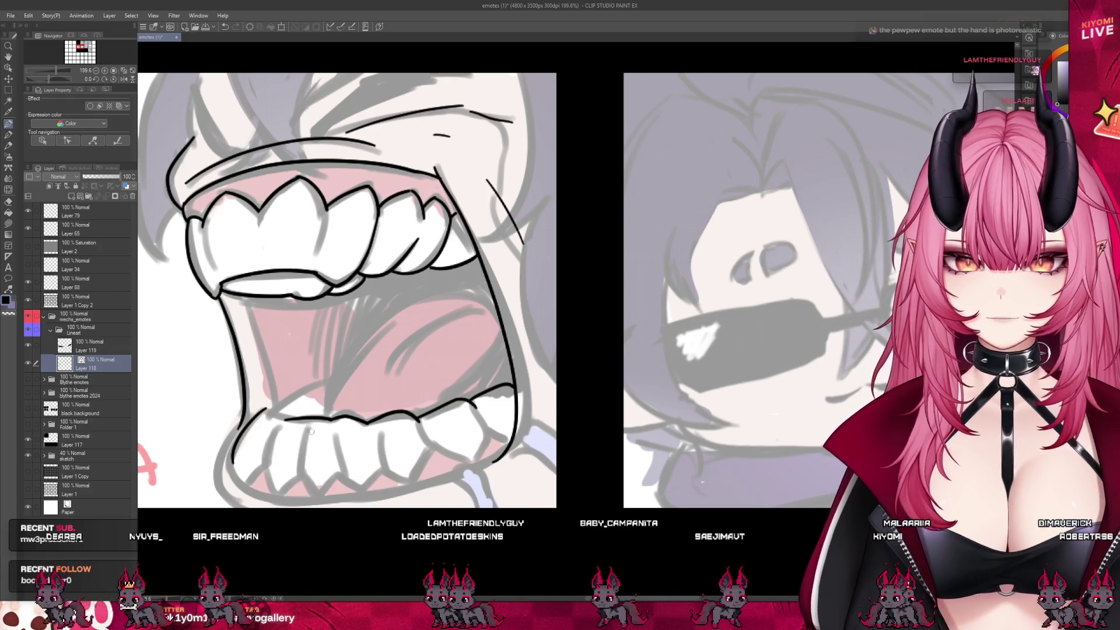
Outline the first lower tooth and erase faint sketch marks along the lower gum.
mouse_move(304, 429)
left_mouse_down()
mouse_move(302, 446)
mouse_move(360, 489)
left_mouse_up()
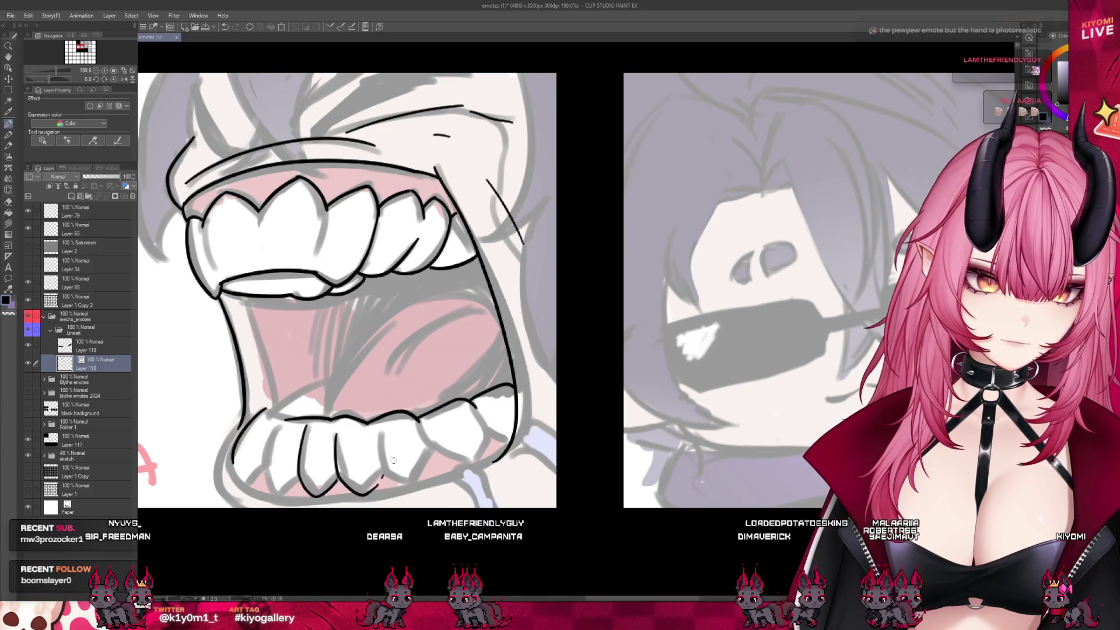
key("e")
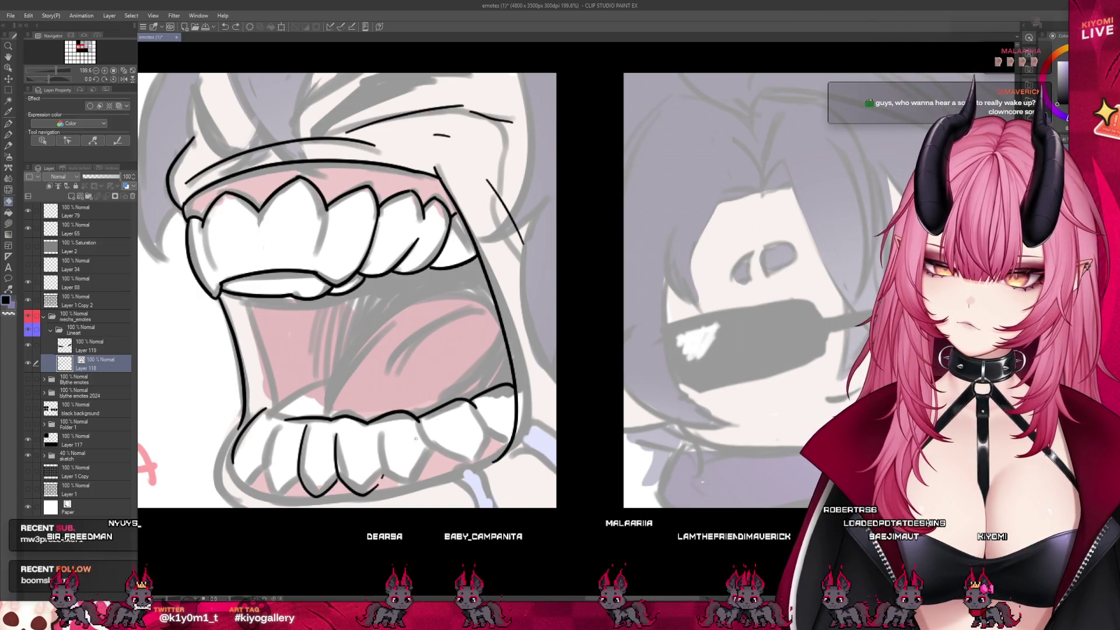
left_click_drag(416, 416, 369, 421)
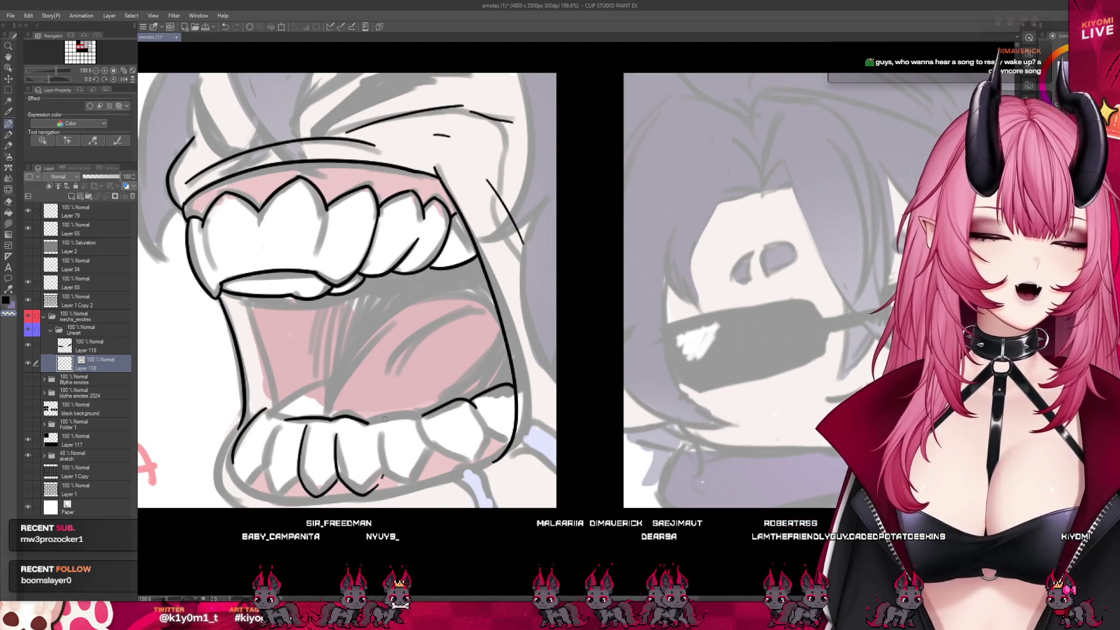
Ink the outlines of the right-hand and lower-left lower teeth in black.
key("e")
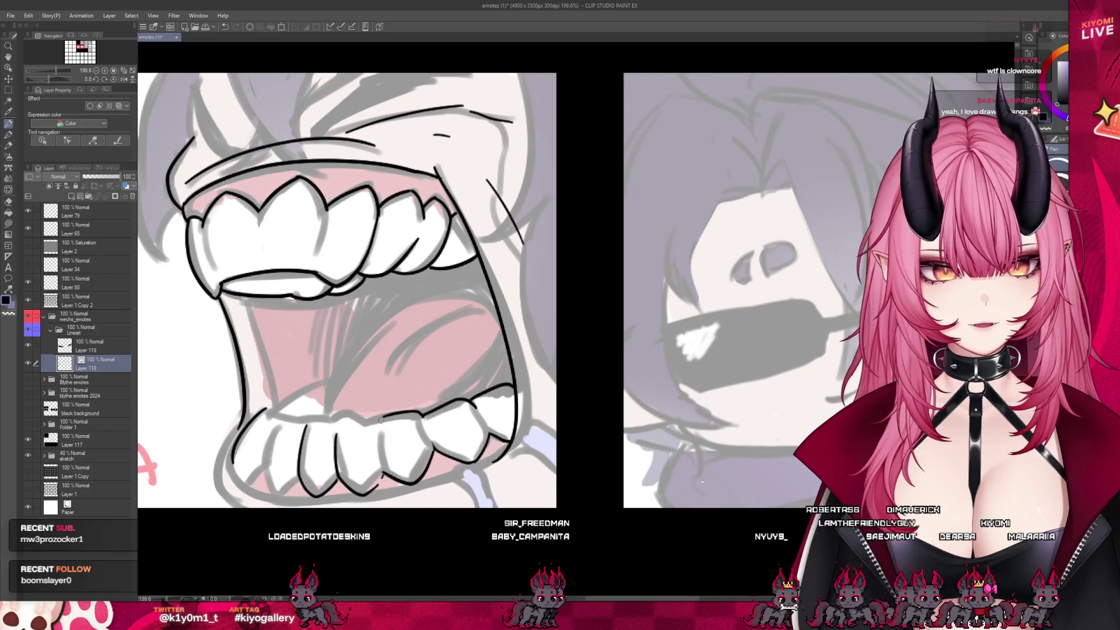
left_click_drag(419, 414, 379, 442)
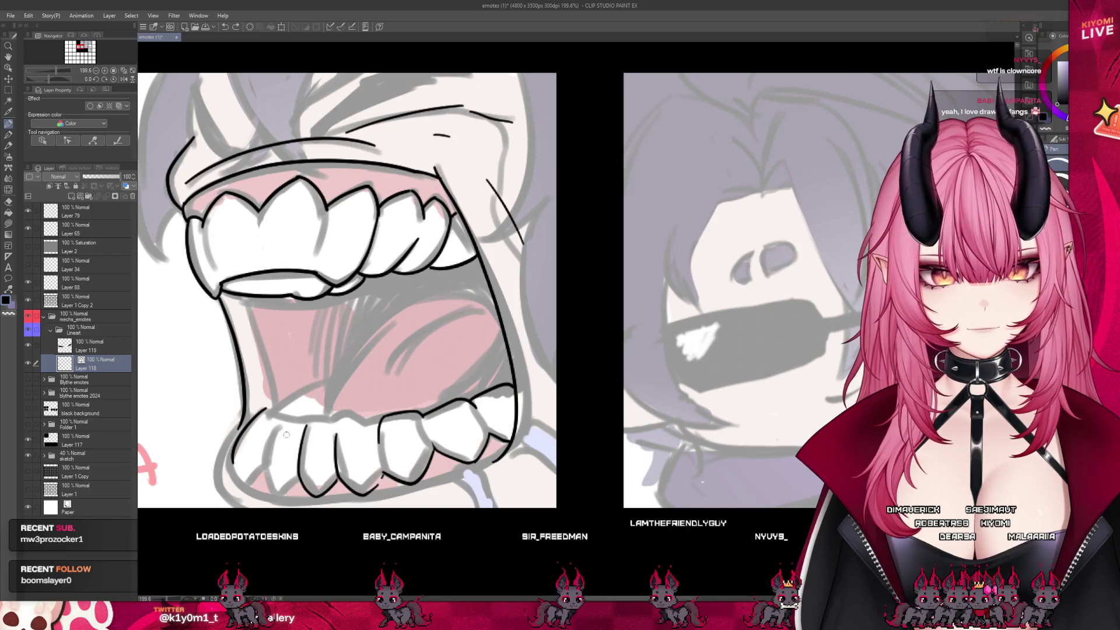
mouse_move(278, 424)
left_mouse_down()
mouse_move(263, 457)
mouse_move(272, 489)
left_mouse_up()
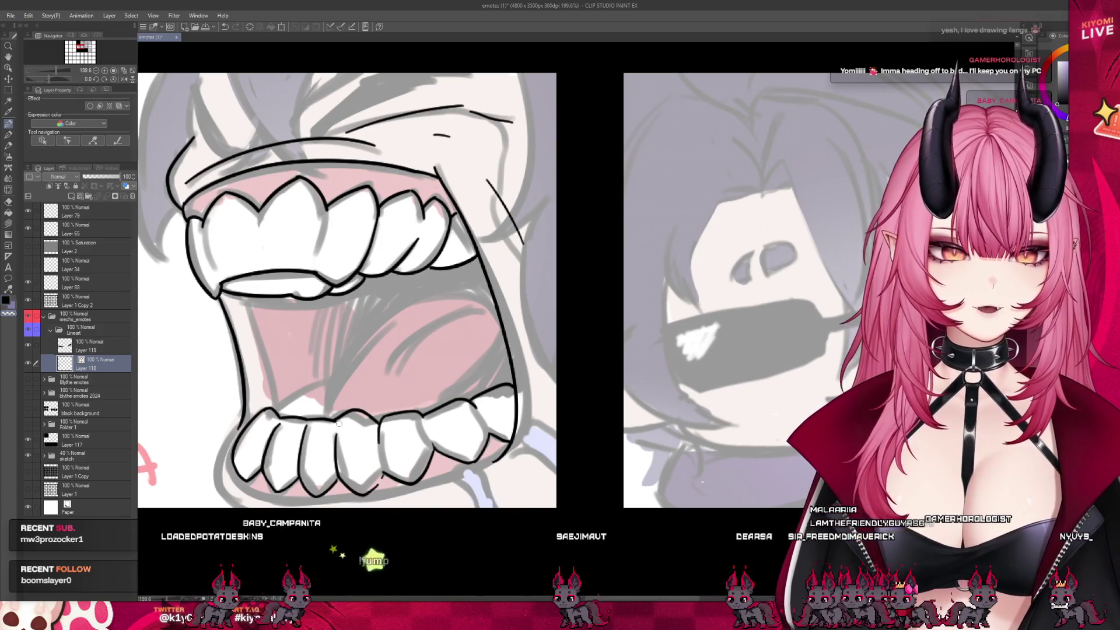
Thicken the top outline of the lower tooth with the G-pen.
scroll(354, 385, "down", 3)
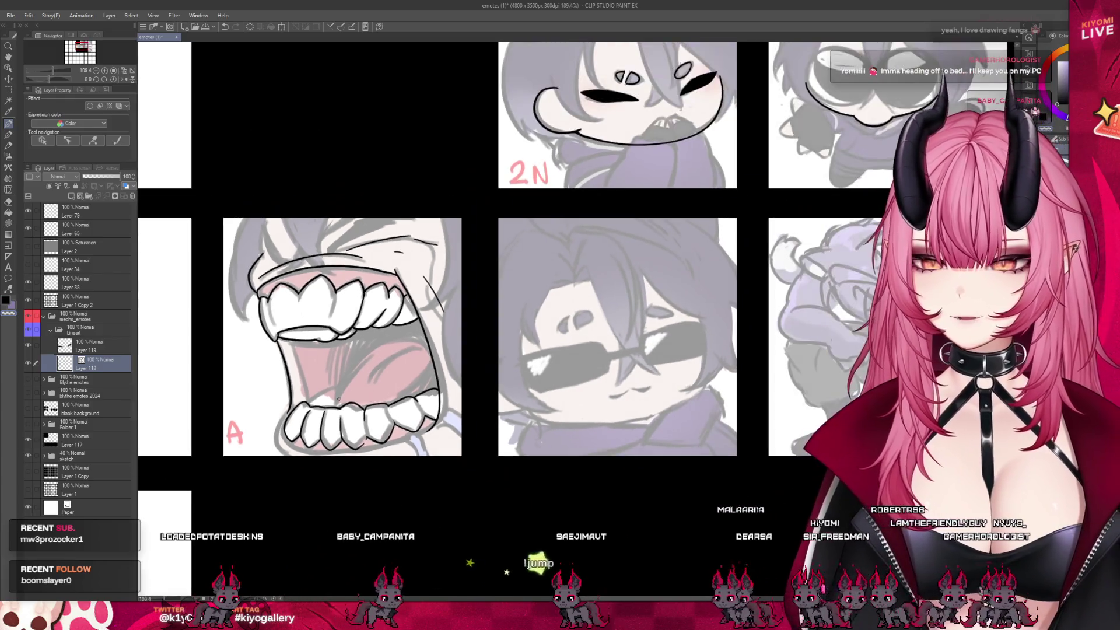
scroll(341, 435, "up", 3)
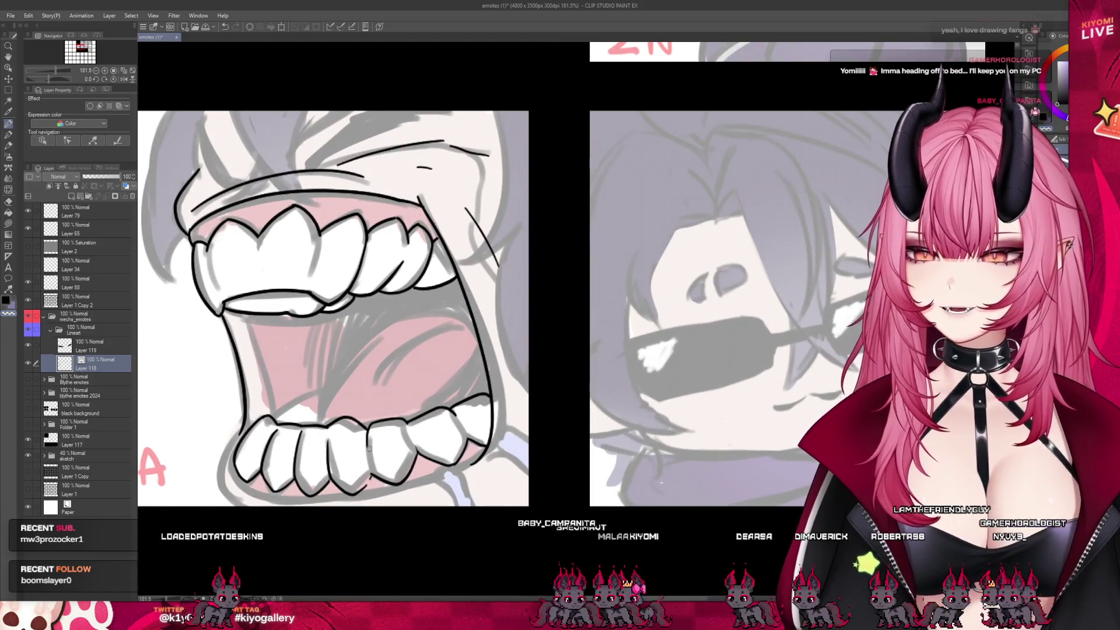
scroll(368, 448, "up", 1)
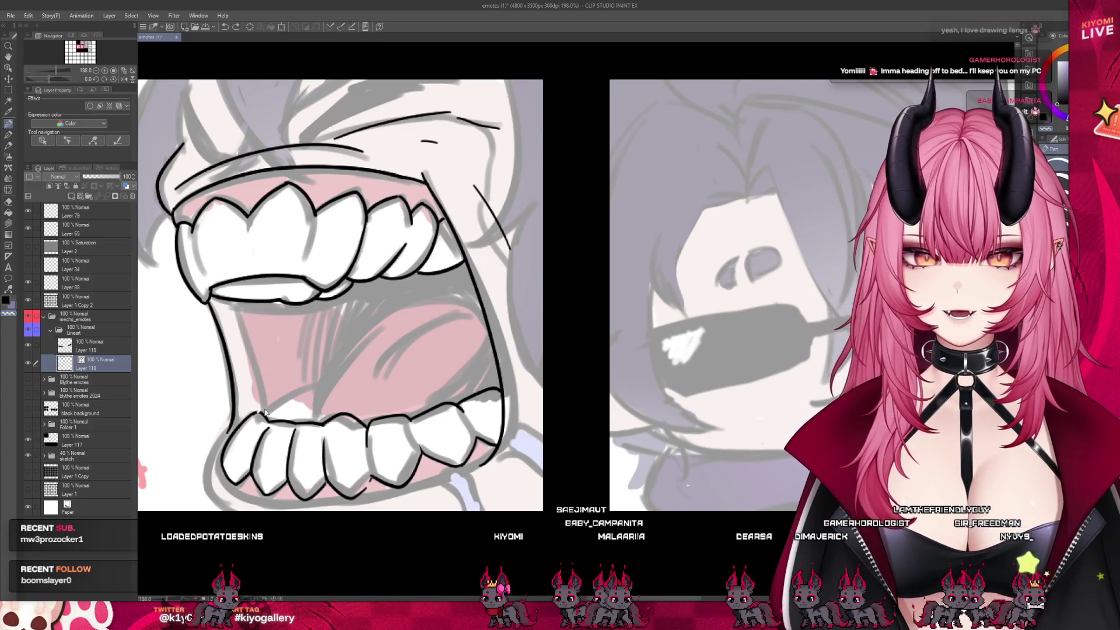
mouse_move(282, 403)
left_mouse_down()
mouse_move(292, 415)
mouse_move(315, 386)
left_mouse_up()
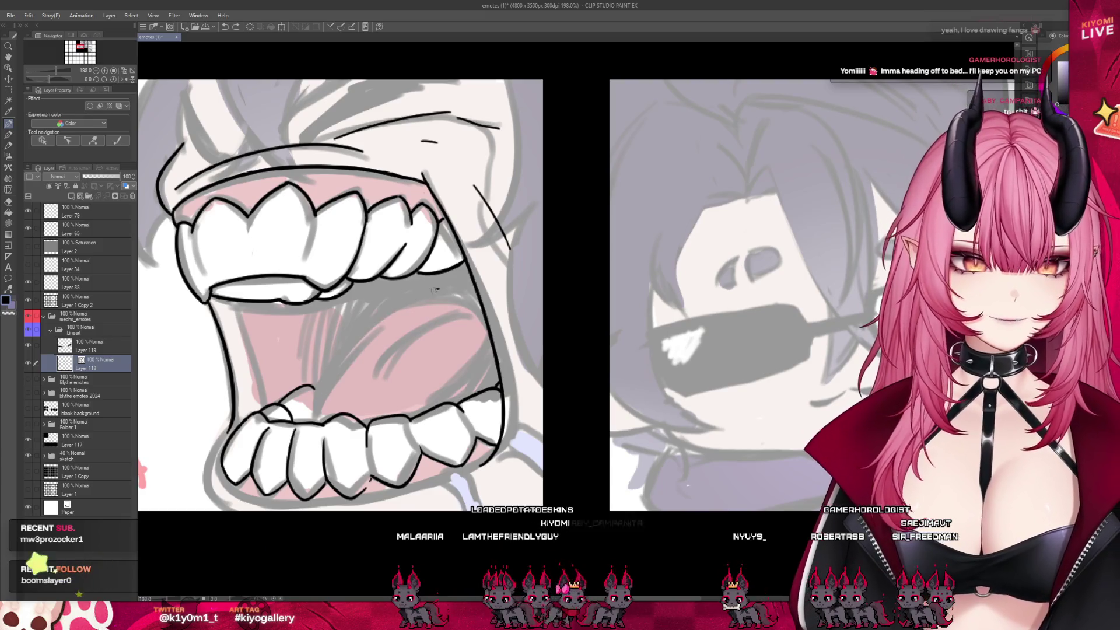
Draw three curved tongue lines inside the open mouth.
mouse_move(441, 298)
left_mouse_down()
mouse_move(426, 297)
mouse_move(315, 408)
left_mouse_up()
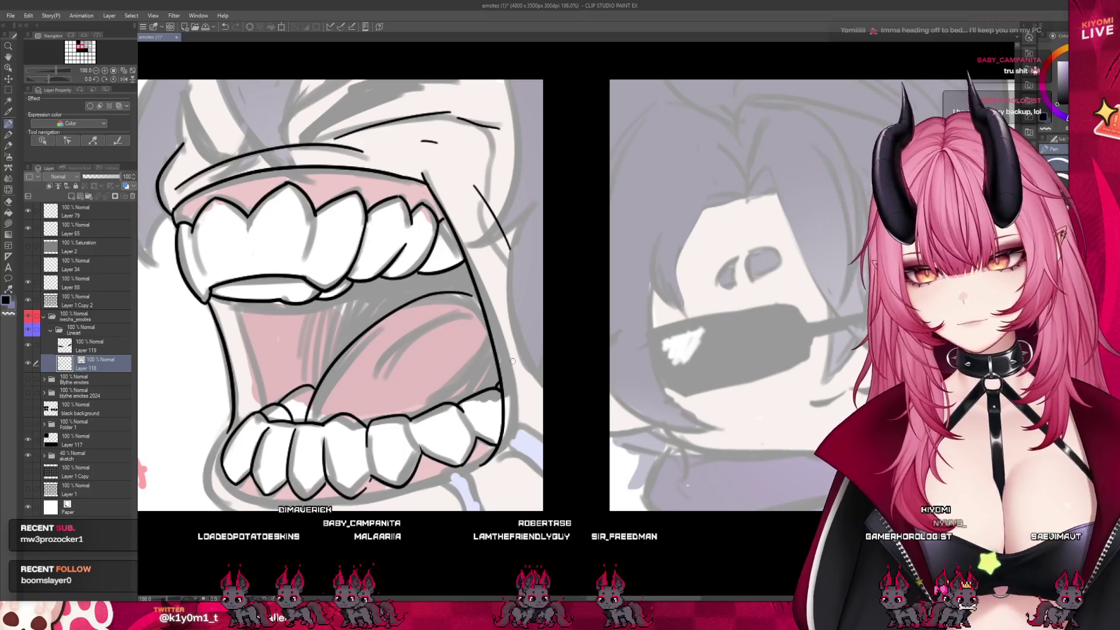
left_click_drag(450, 315, 363, 381)
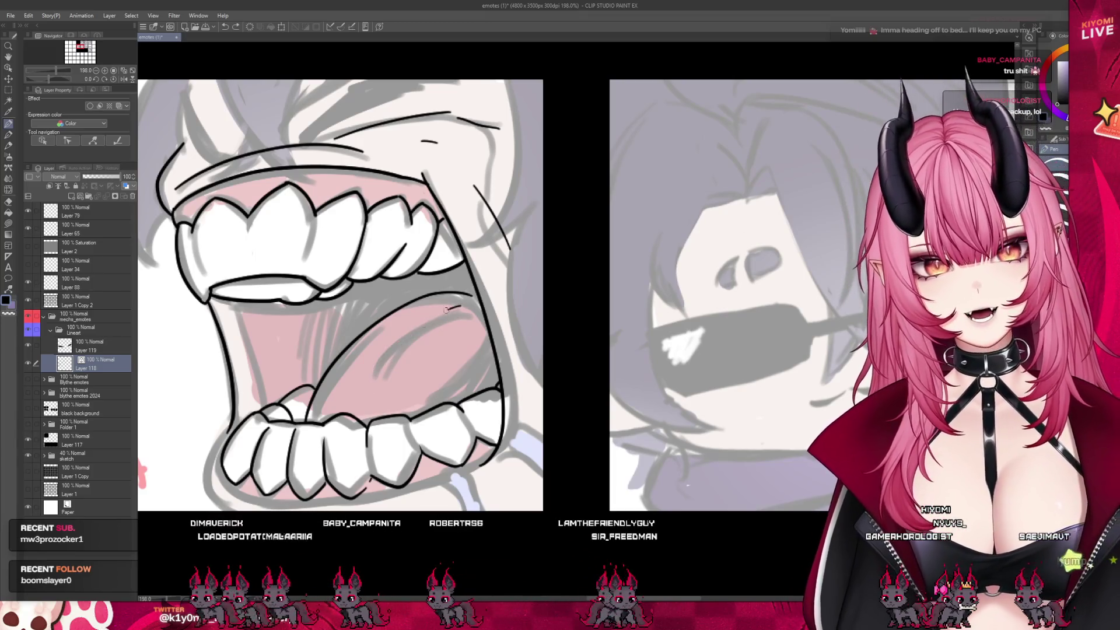
left_click_drag(431, 318, 363, 392)
scroll(442, 335, "down", 5)
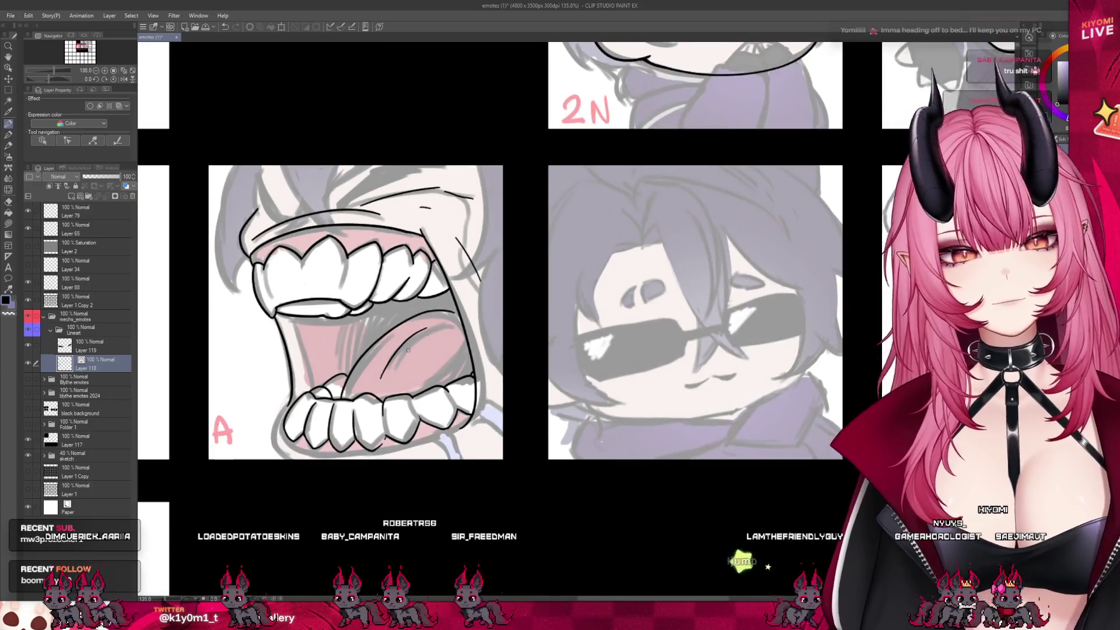
Ink a curved line at the lower right of the mouth.
scroll(367, 348, "up", 4)
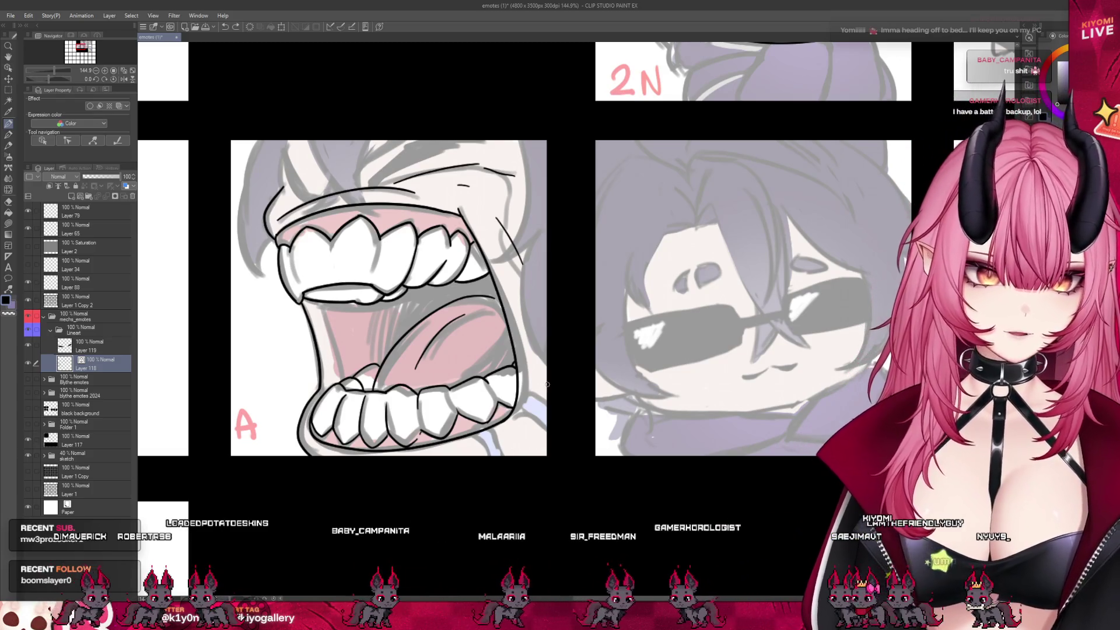
left_click_drag(546, 401, 505, 451)
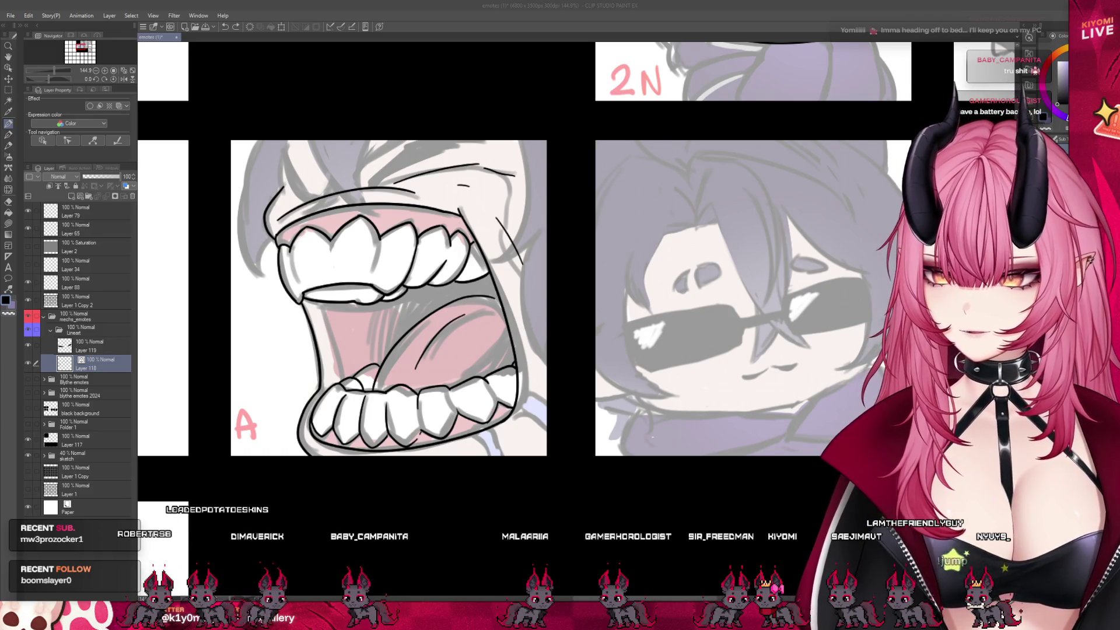
scroll(525, 292, "down", 4)
scroll(525, 292, "up", 3)
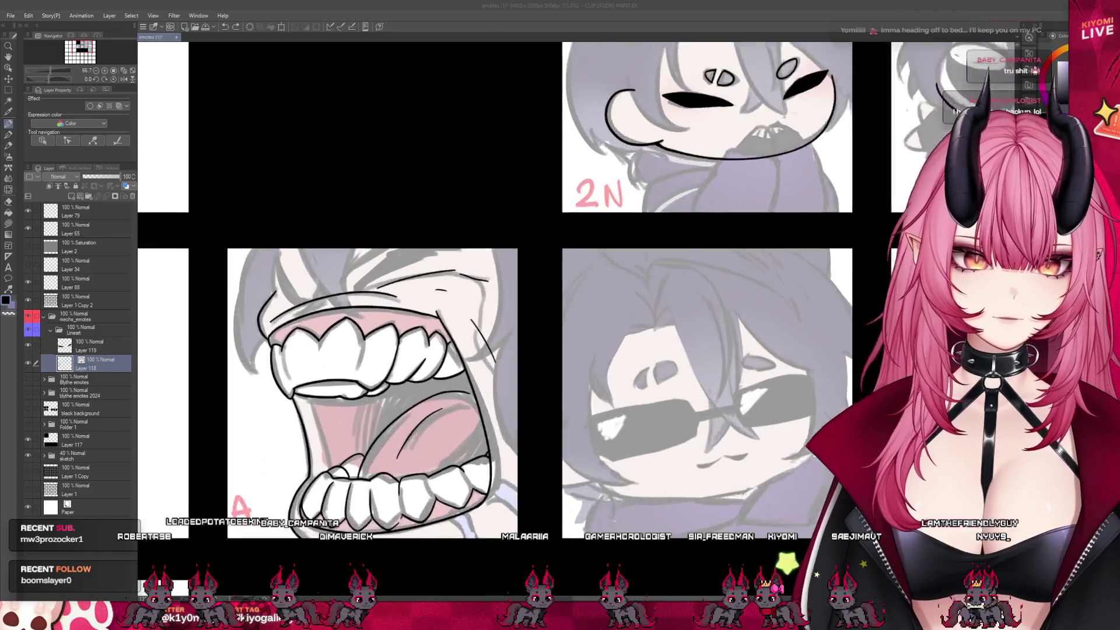
Extend the upper-left outline to the panel's top edge and select Layer 119.
scroll(344, 238, "up", 3)
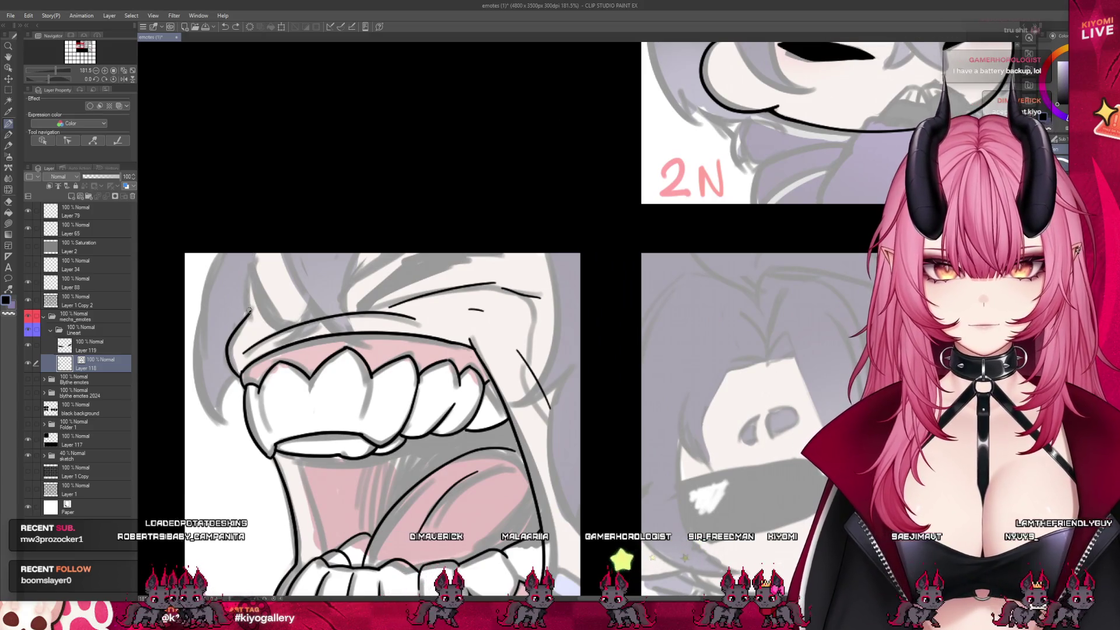
left_click_drag(247, 278, 248, 255)
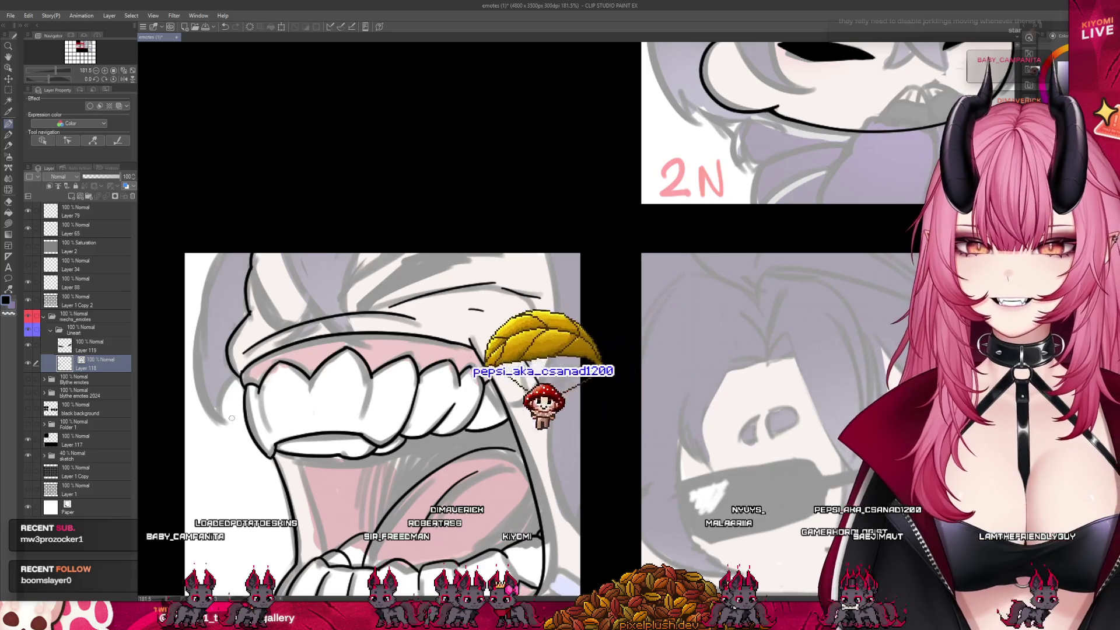
left_click(88, 346)
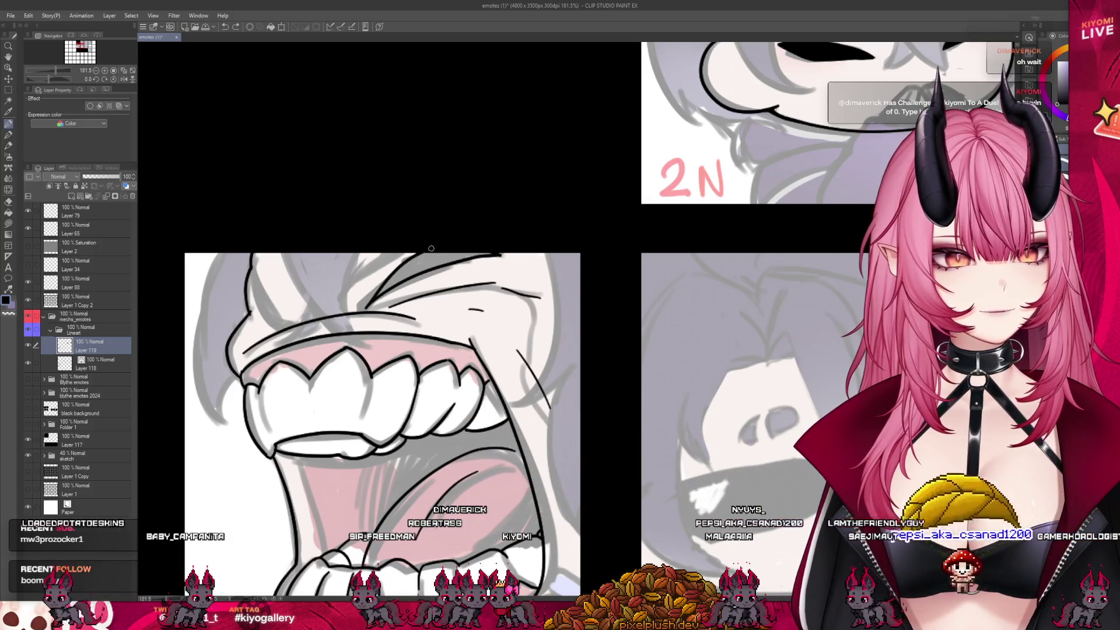
Fill a black brow wedge and ink the first angry brow stroke.
key("e")
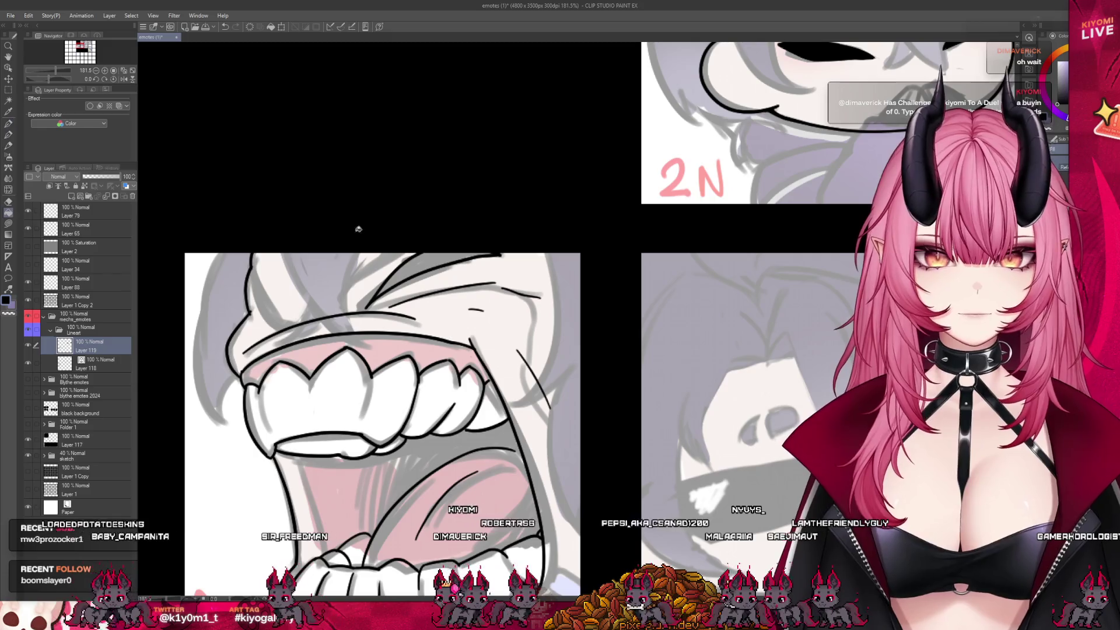
left_click(411, 266)
key("p")
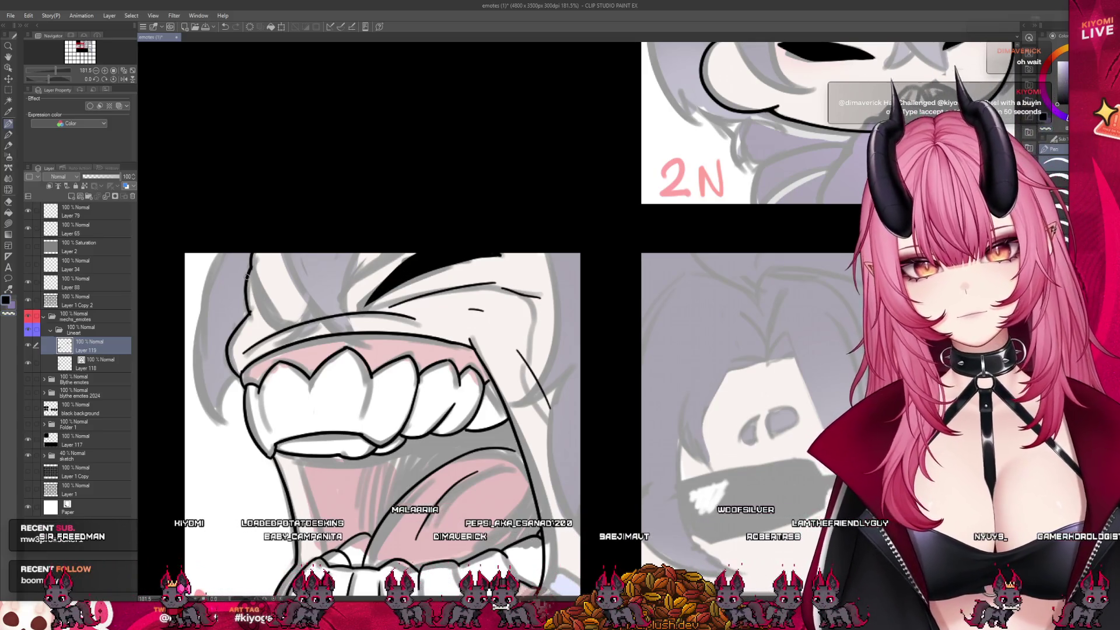
left_click_drag(252, 265, 291, 319)
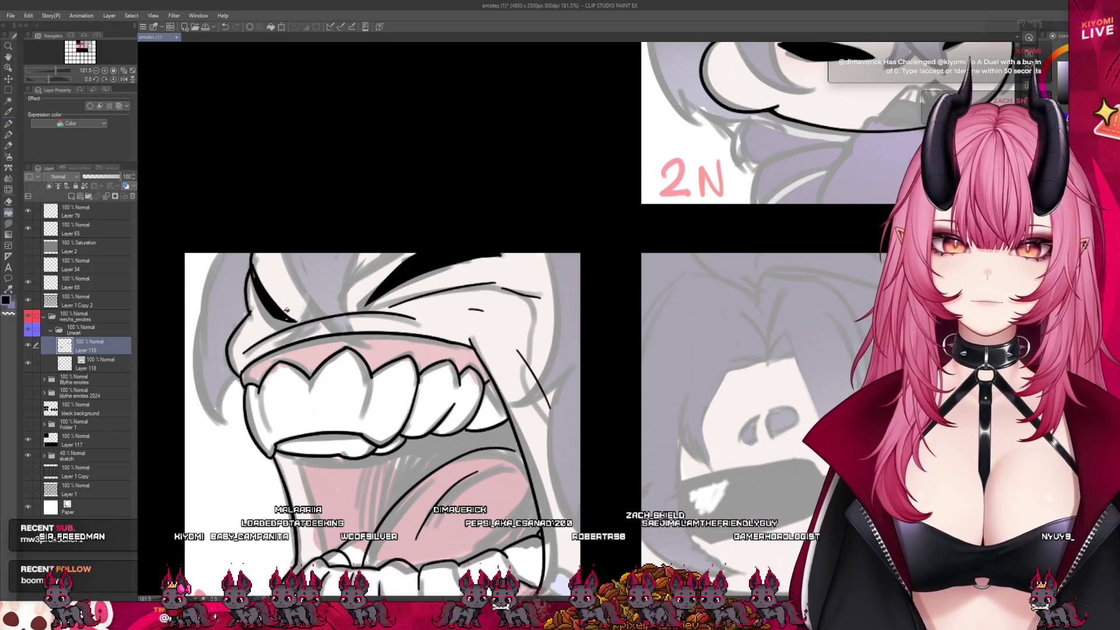
Add and thicken the diagonal angry brow strokes, then zoom out to view the sheet.
key("p")
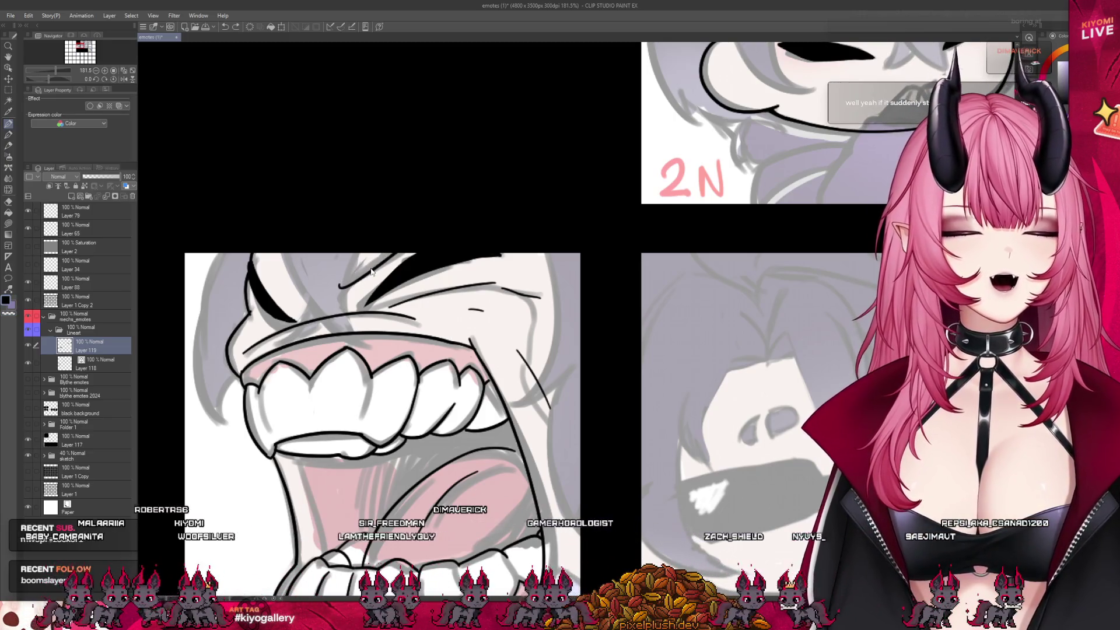
left_click_drag(346, 286, 373, 275)
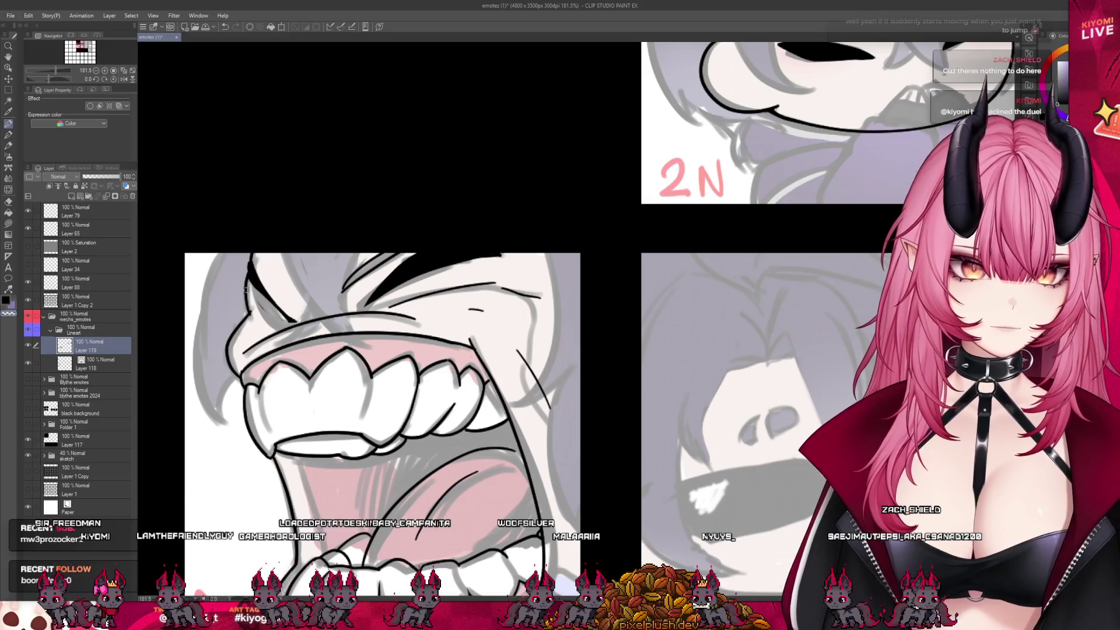
mouse_move(253, 265)
left_mouse_down()
mouse_move(293, 318)
mouse_move(280, 297)
left_mouse_up()
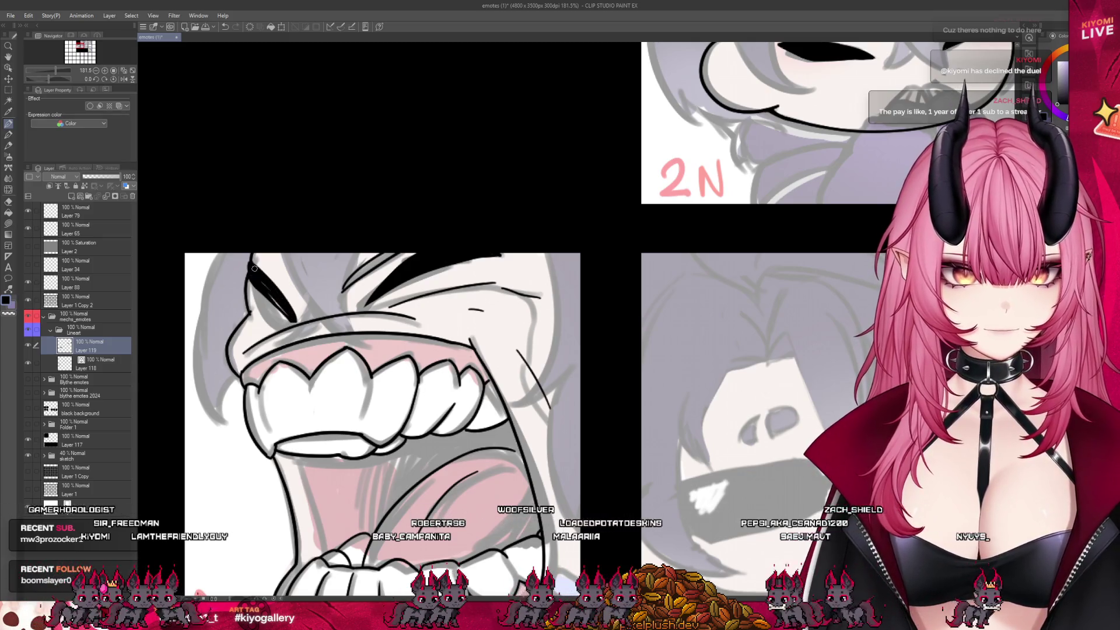
left_click_drag(281, 304, 262, 288)
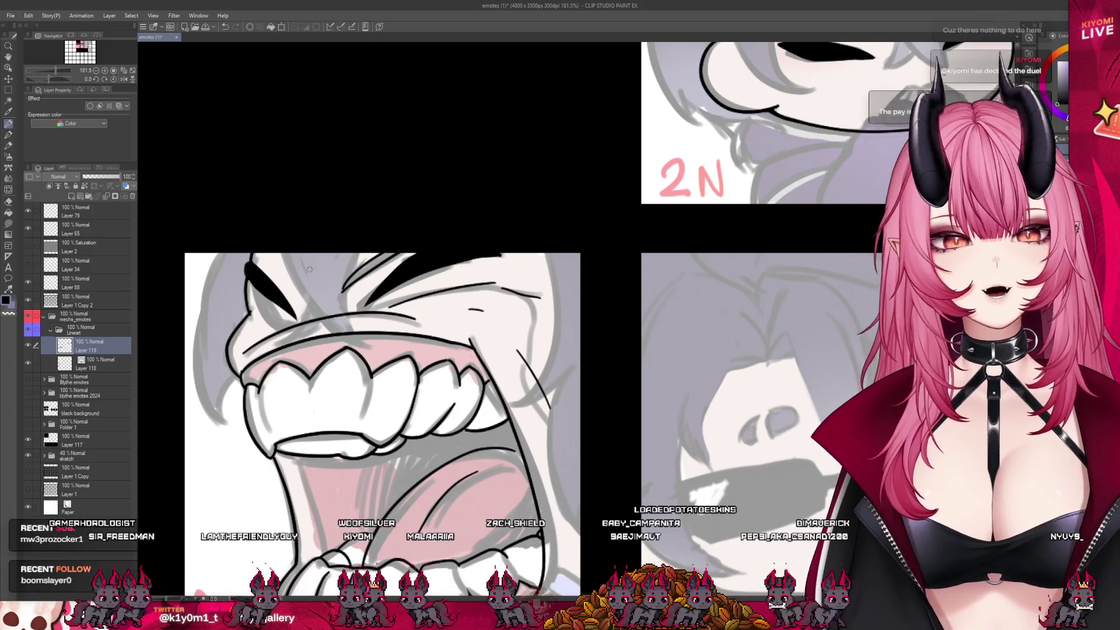
key("ctrl+alt+0")
scroll(443, 269, "down", 5)
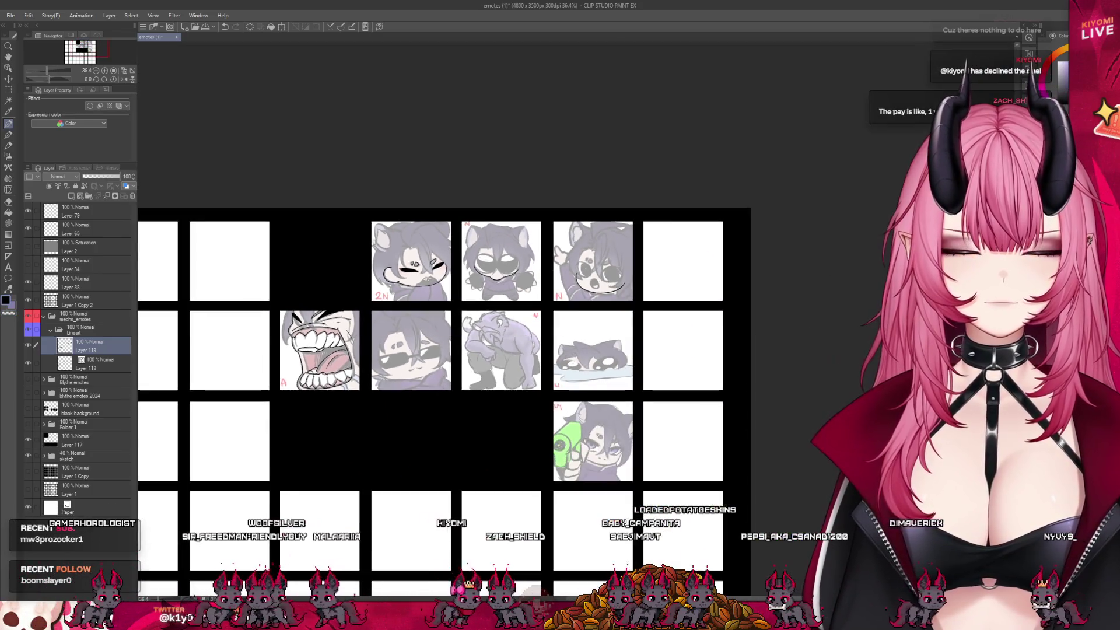
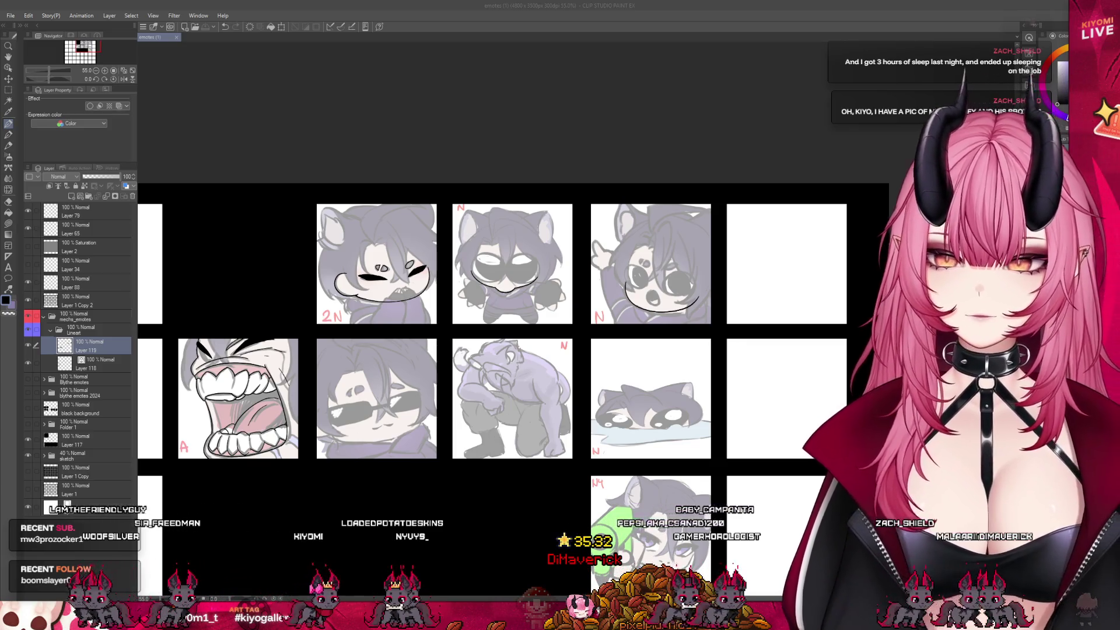
Hide and reshow the coloured sketch and bold lineart layers to compare them.
scroll(292, 364, "up", 3)
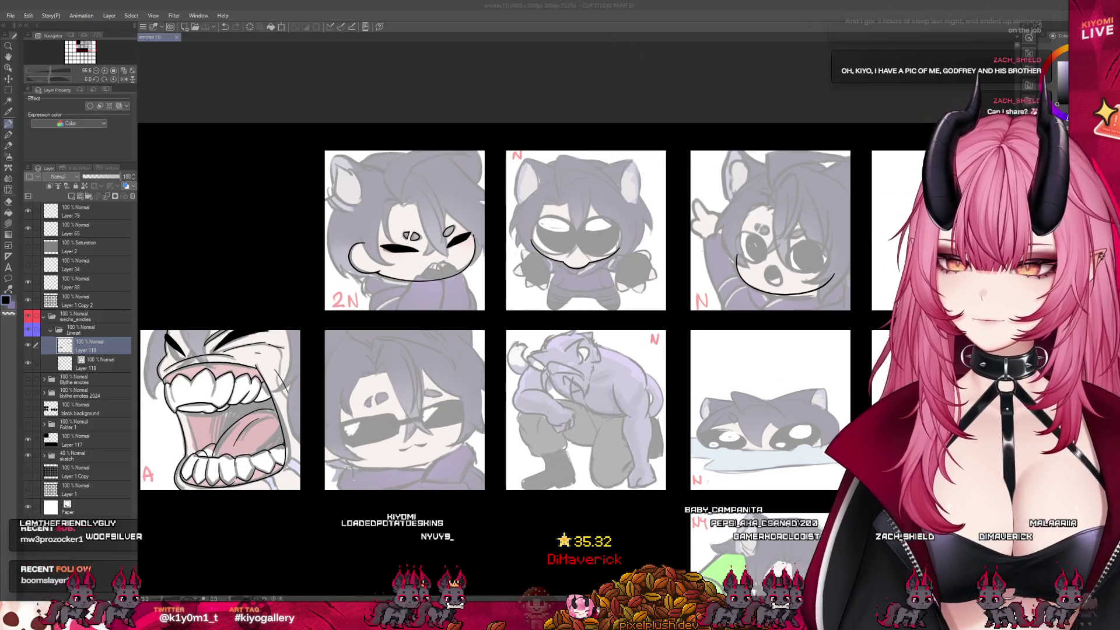
scroll(293, 363, "up", 3)
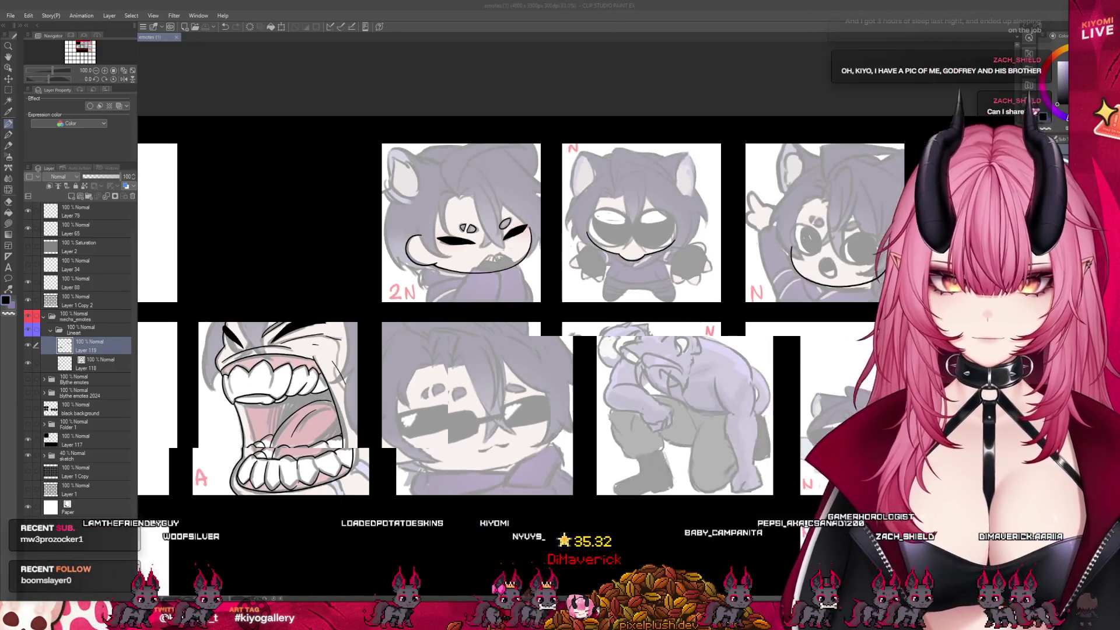
scroll(292, 364, "down", 2)
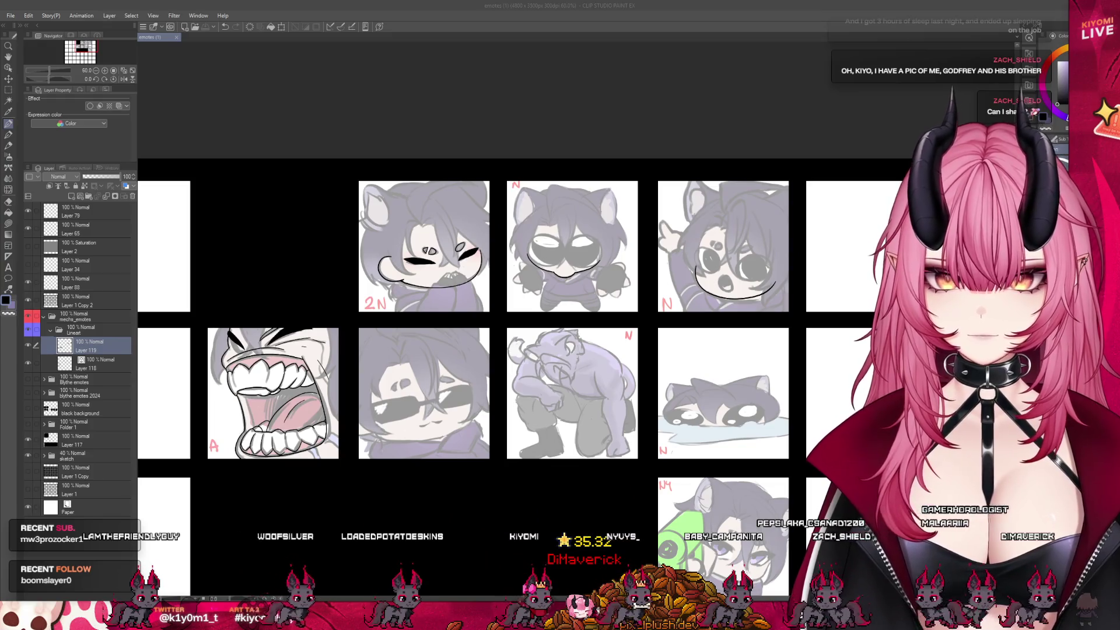
left_click(26, 455)
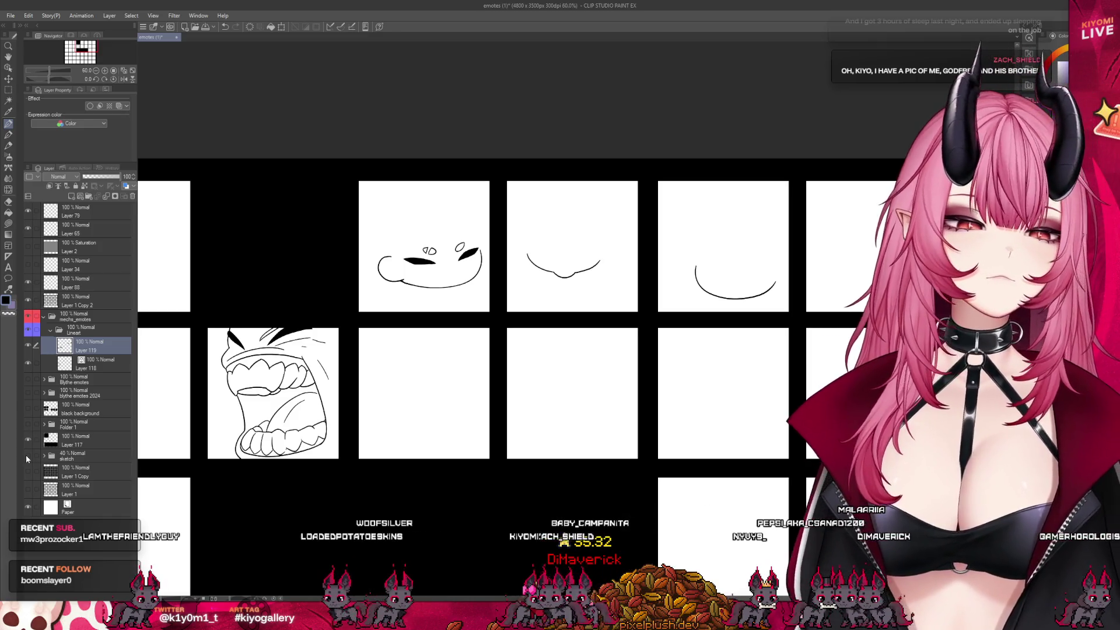
scroll(256, 414, "up", 3)
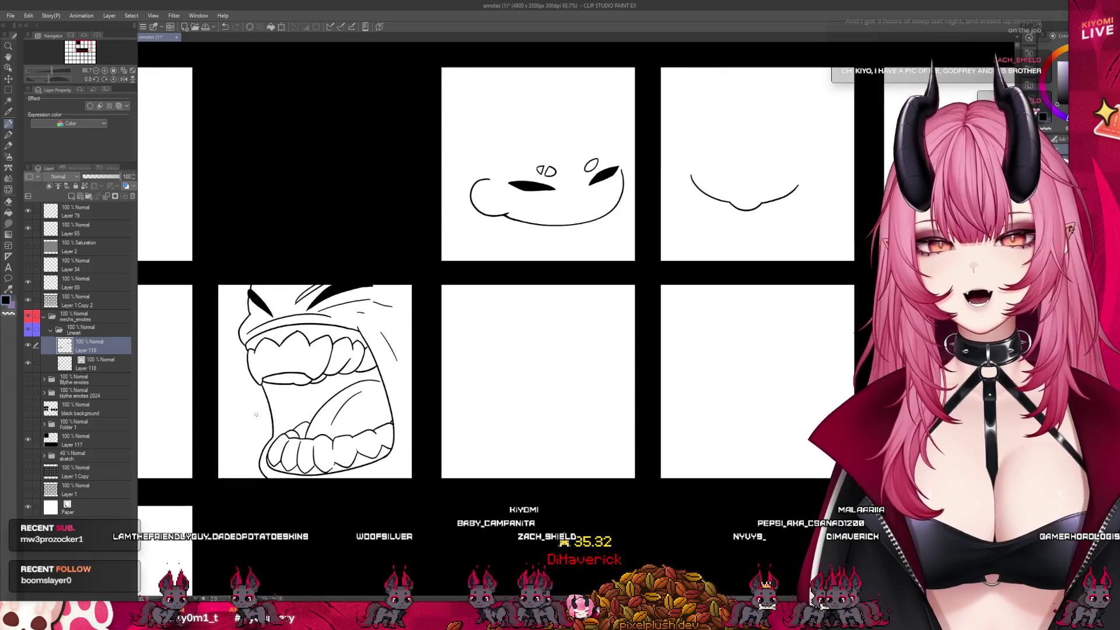
scroll(256, 414, "up", 2)
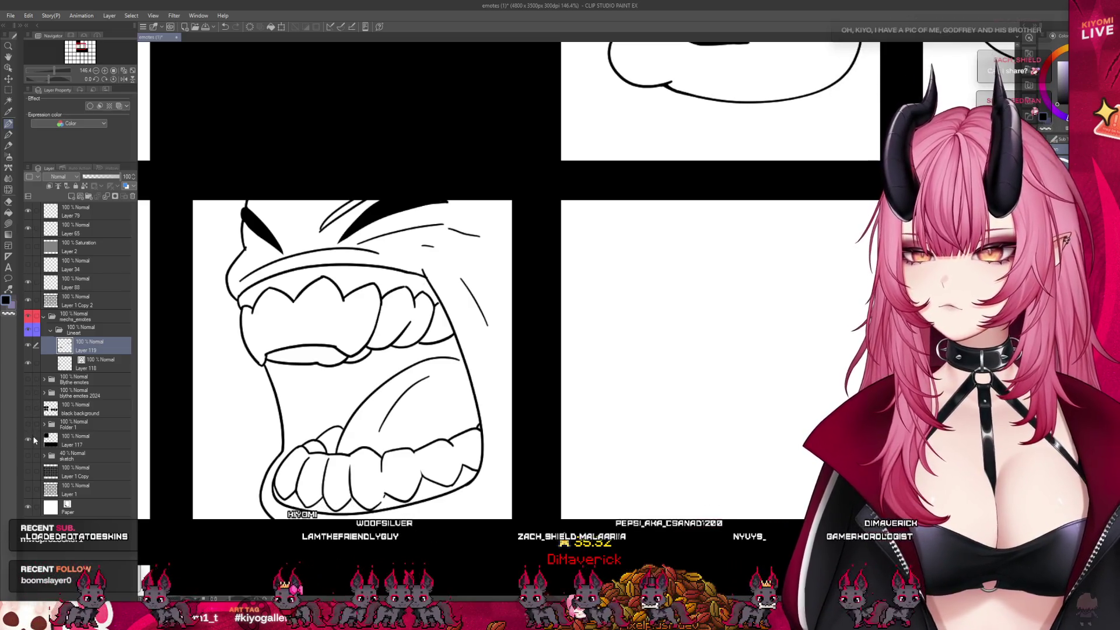
left_click(28, 455)
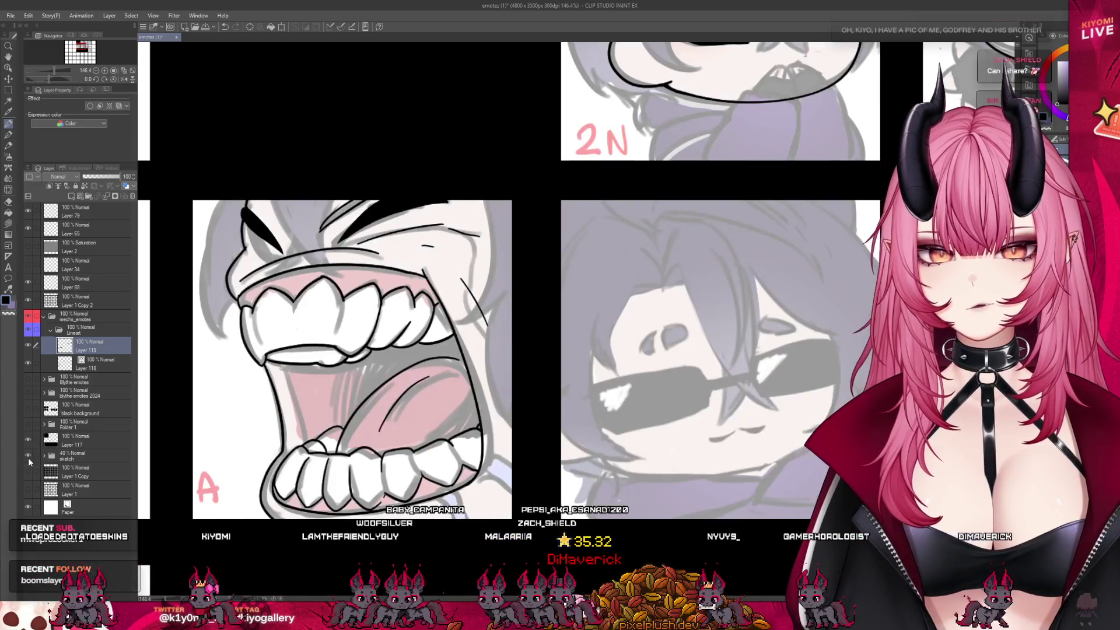
left_click(93, 365)
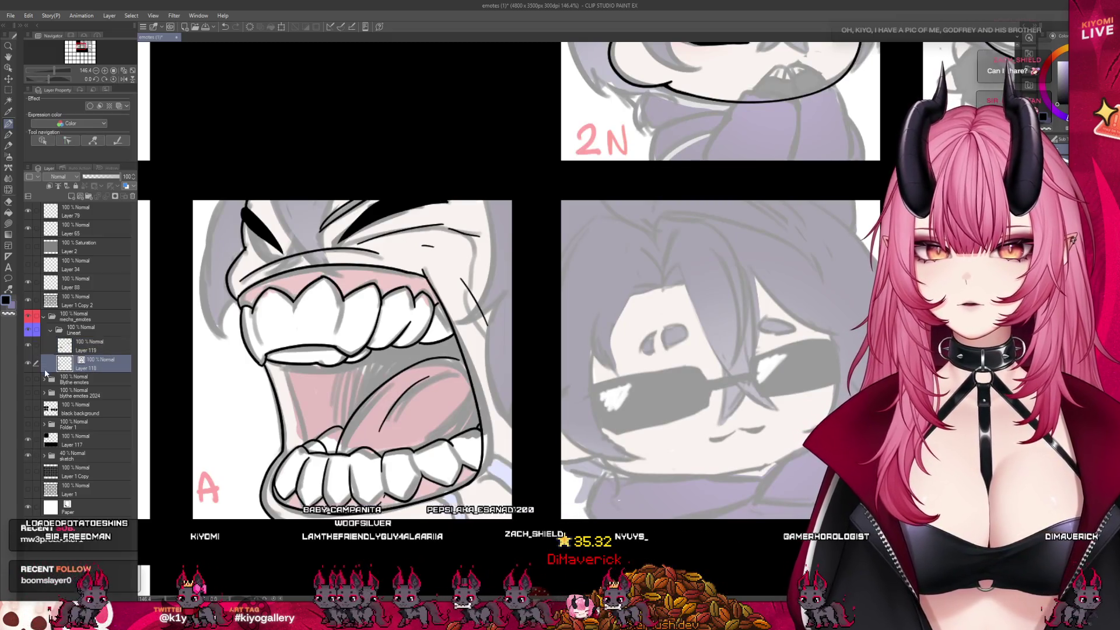
left_click(27, 363)
left_click(27, 363)
left_click(94, 346)
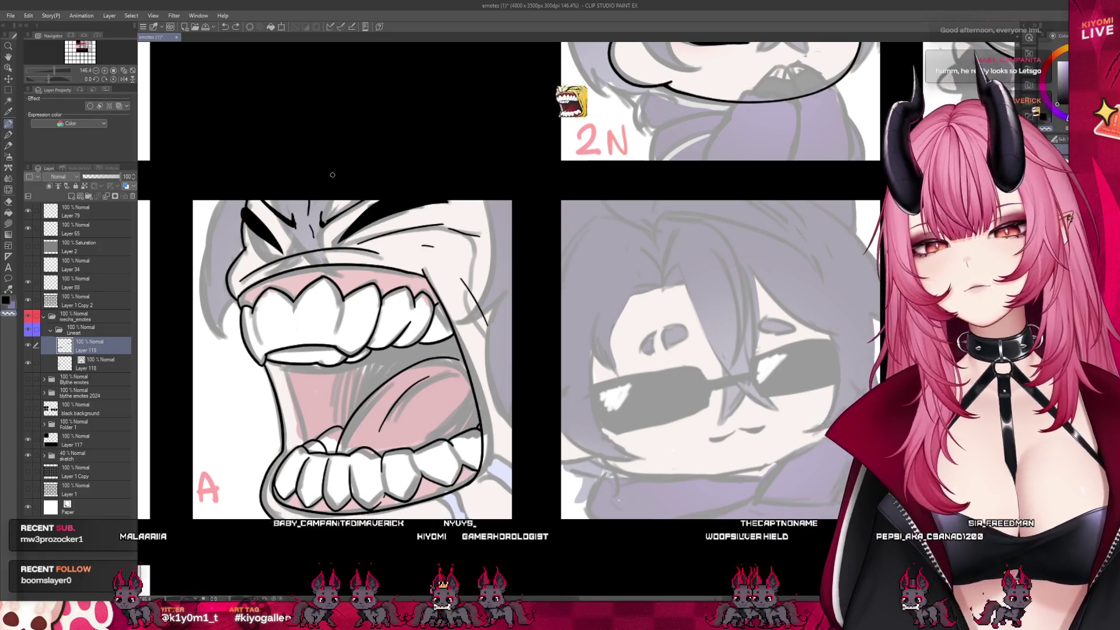
Ink a bold black circle around the round-eyed cat's right eye on Layer 119.
scroll(388, 264, "down", 5)
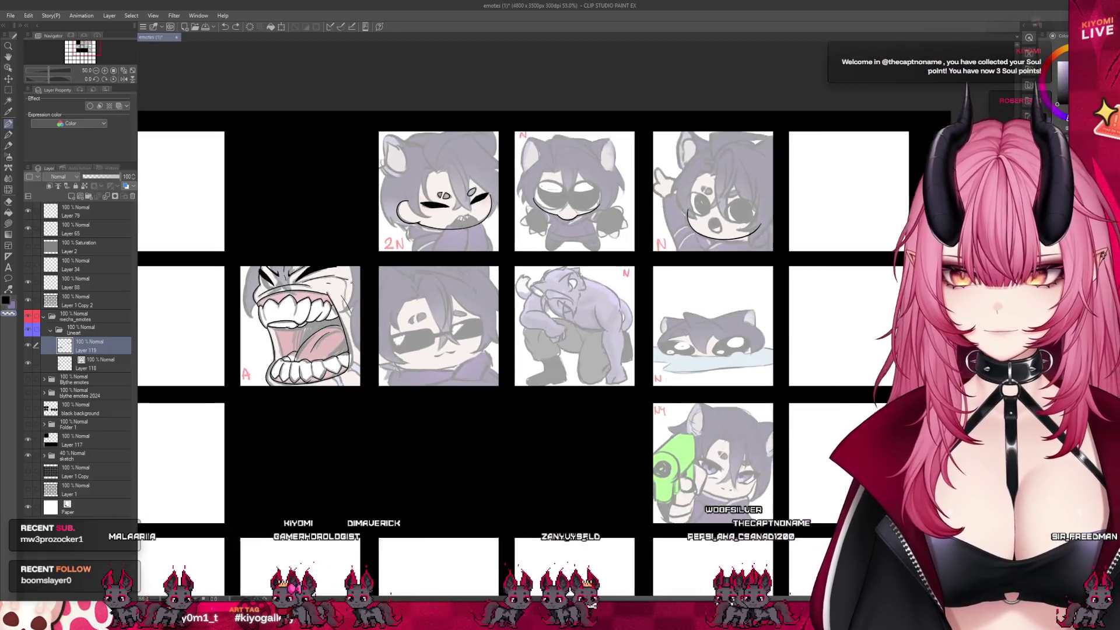
scroll(390, 282, "up", 2)
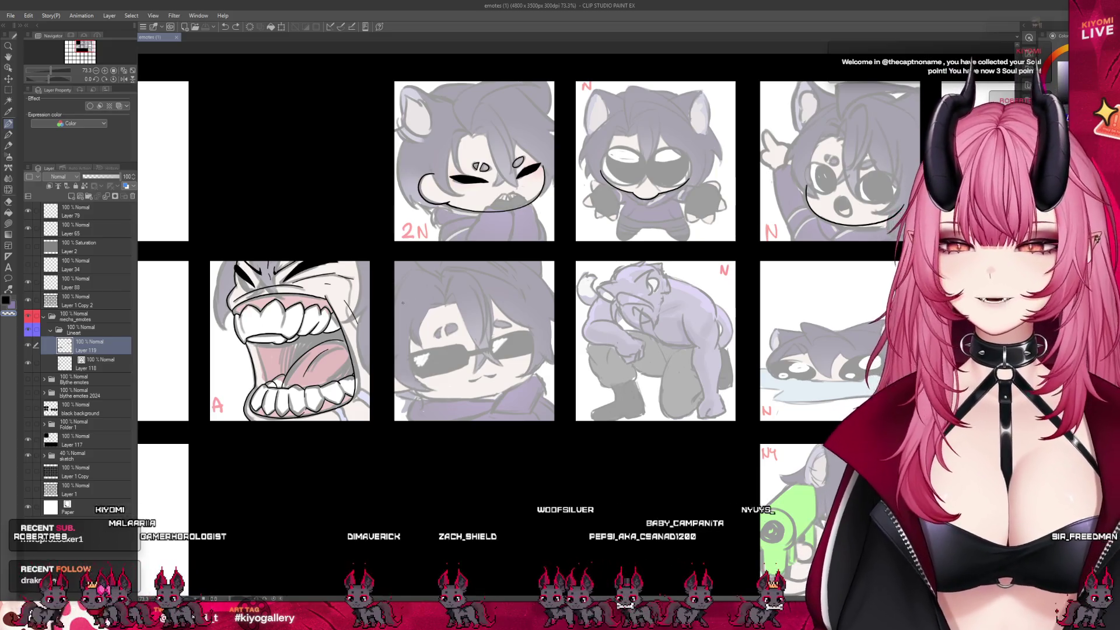
scroll(253, 286, "down", 1)
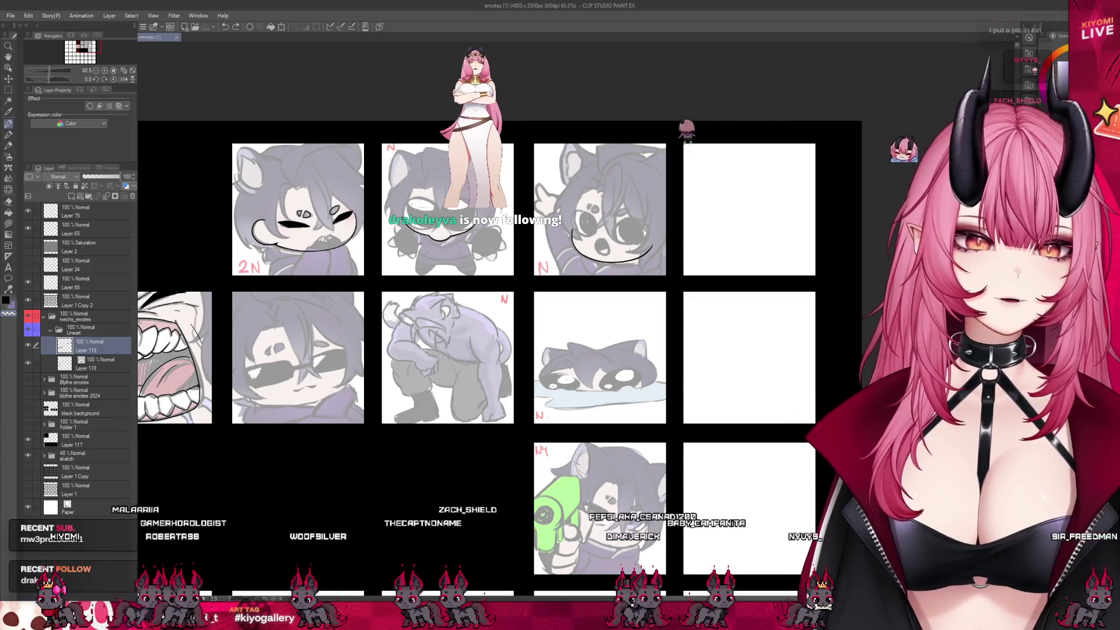
scroll(467, 208, "up", 1)
scroll(437, 177, "up", 4)
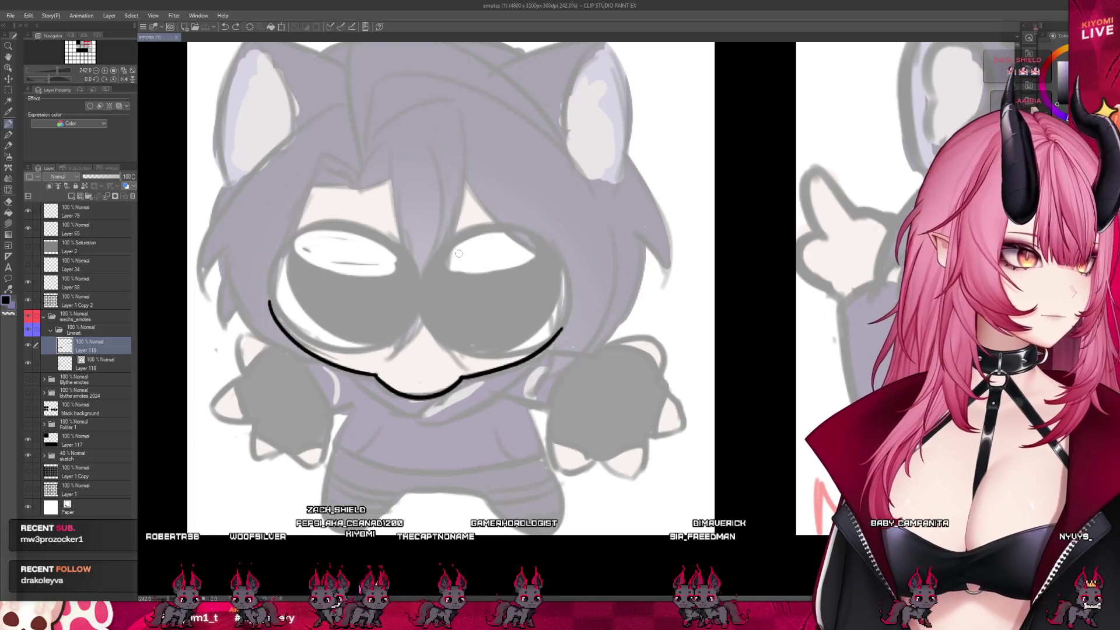
mouse_move(433, 252)
left_mouse_down()
mouse_move(489, 220)
mouse_move(564, 286)
left_mouse_up()
left_click_drag(554, 330, 431, 315)
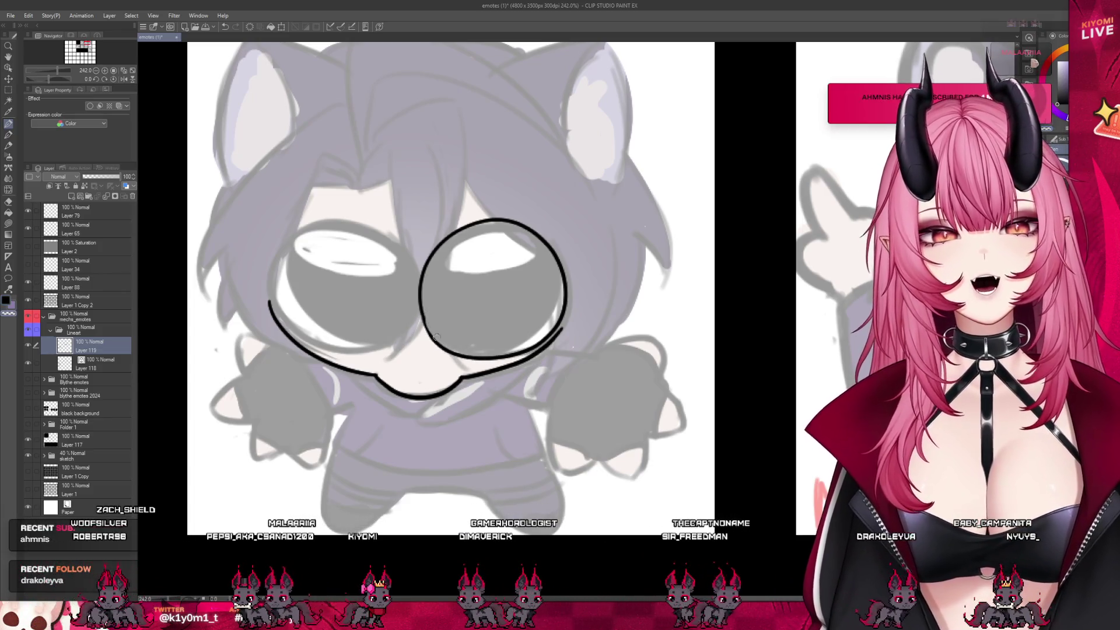
key("e")
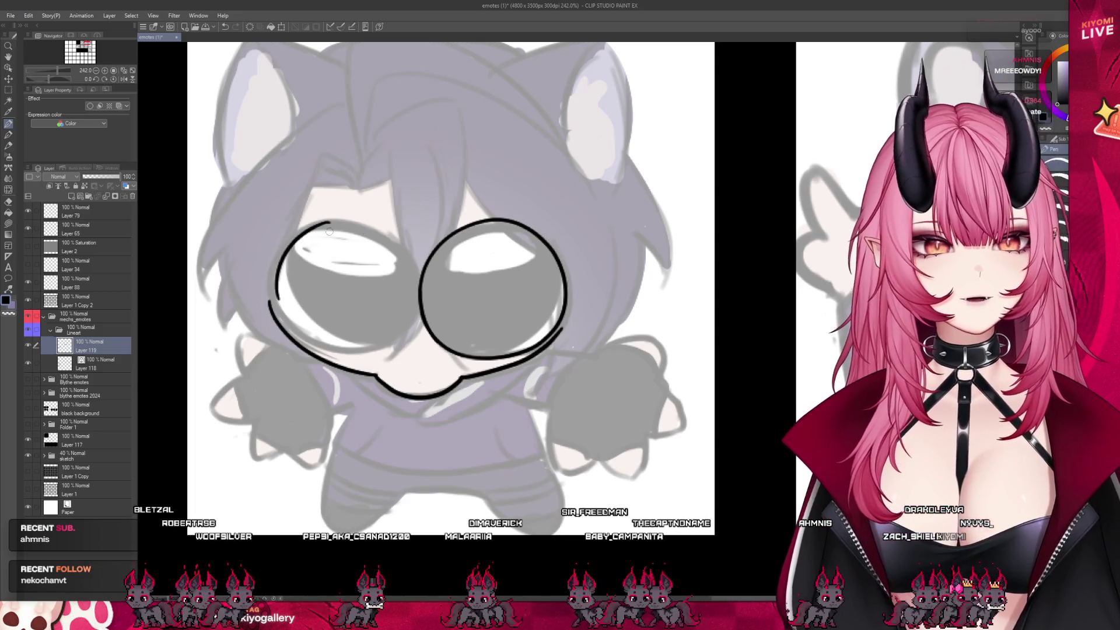
key("alt")
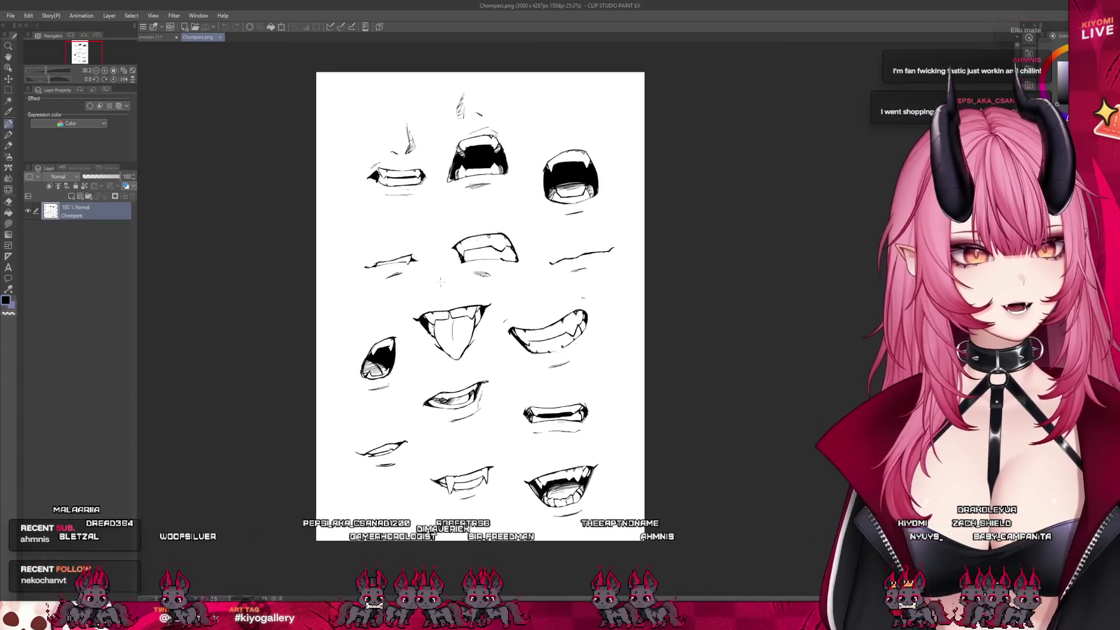
Zoom and scroll through the Chompers.png fanged-mouth reference sheet.
scroll(382, 284, "up", 5)
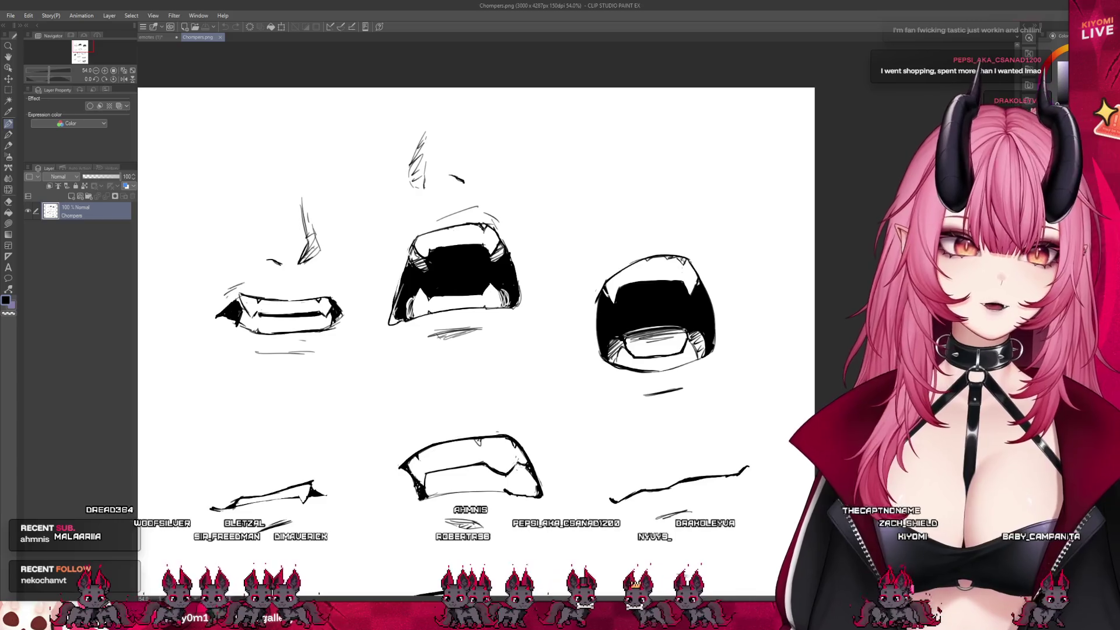
scroll(476, 315, "down", 5)
scroll(476, 315, "down", 3)
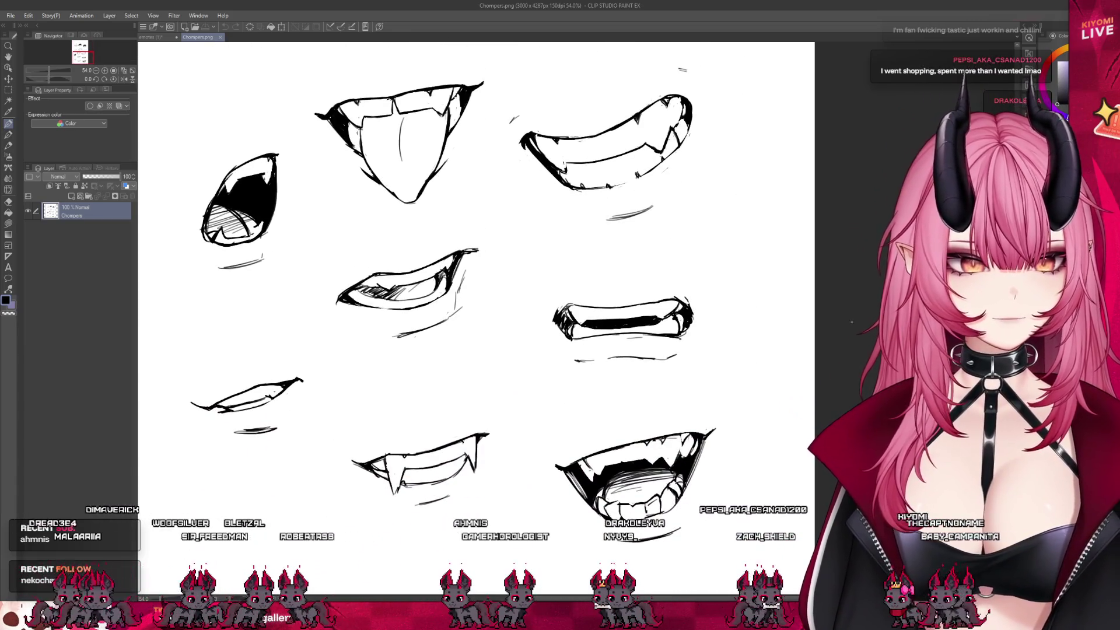
scroll(636, 467, "up", 5)
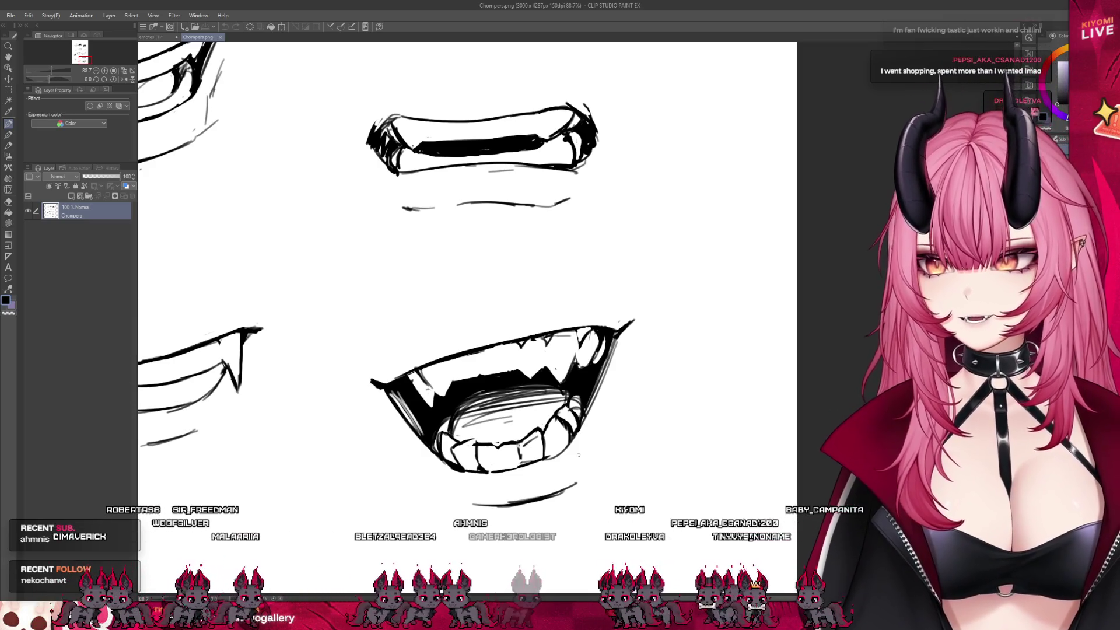
scroll(630, 424, "down", 1)
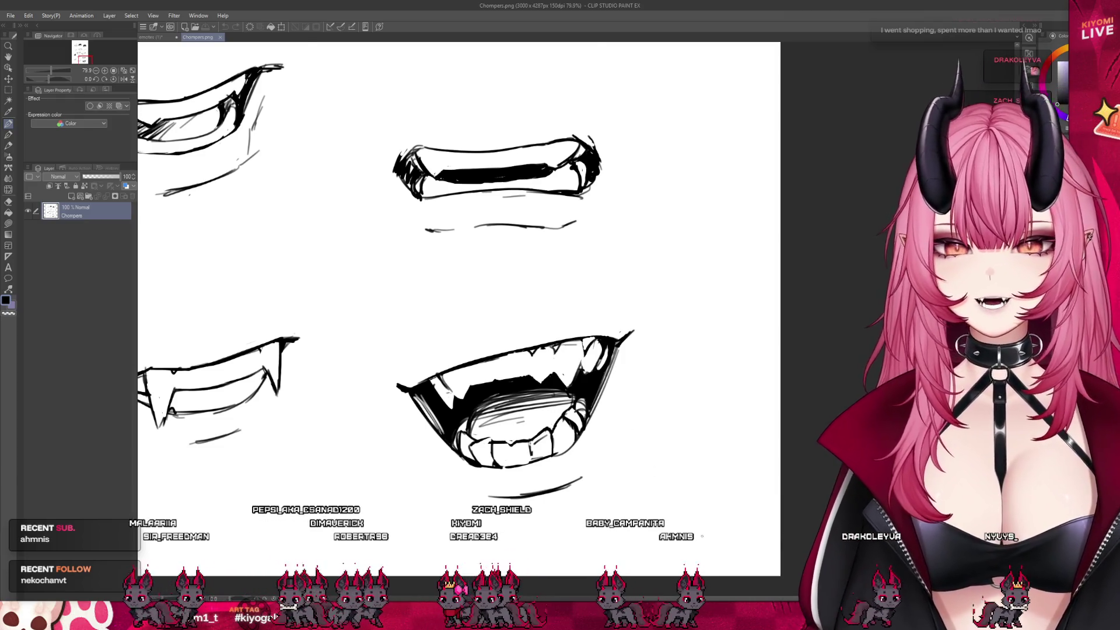
scroll(702, 536, "down", 3)
scroll(656, 471, "up", 4)
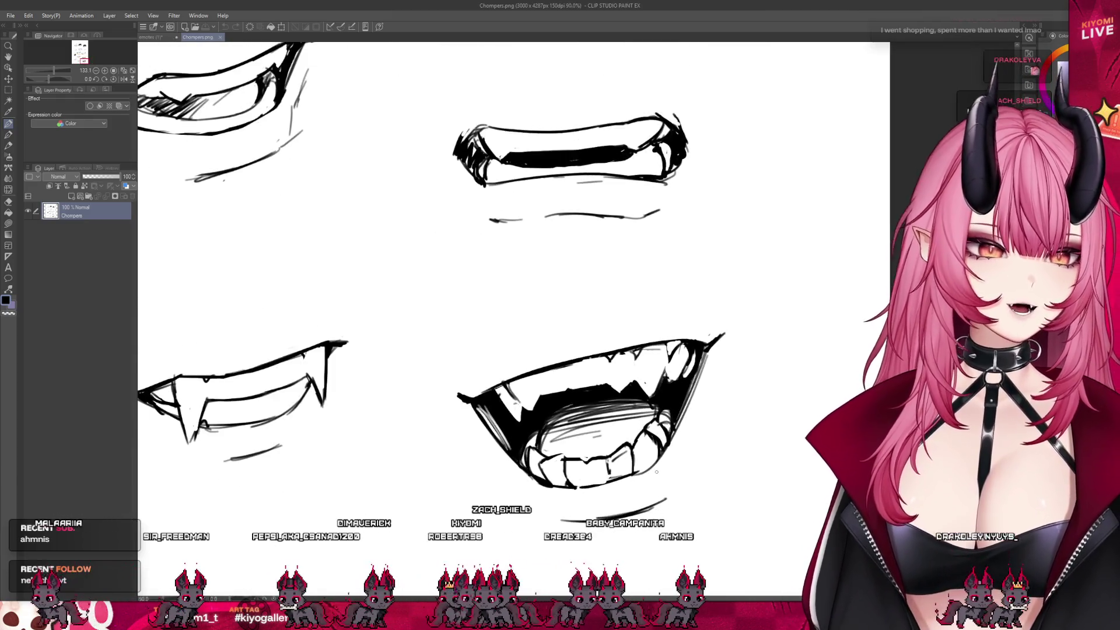
scroll(656, 472, "down", 4)
scroll(656, 472, "up", 3)
scroll(657, 471, "down", 2)
scroll(656, 472, "down", 1)
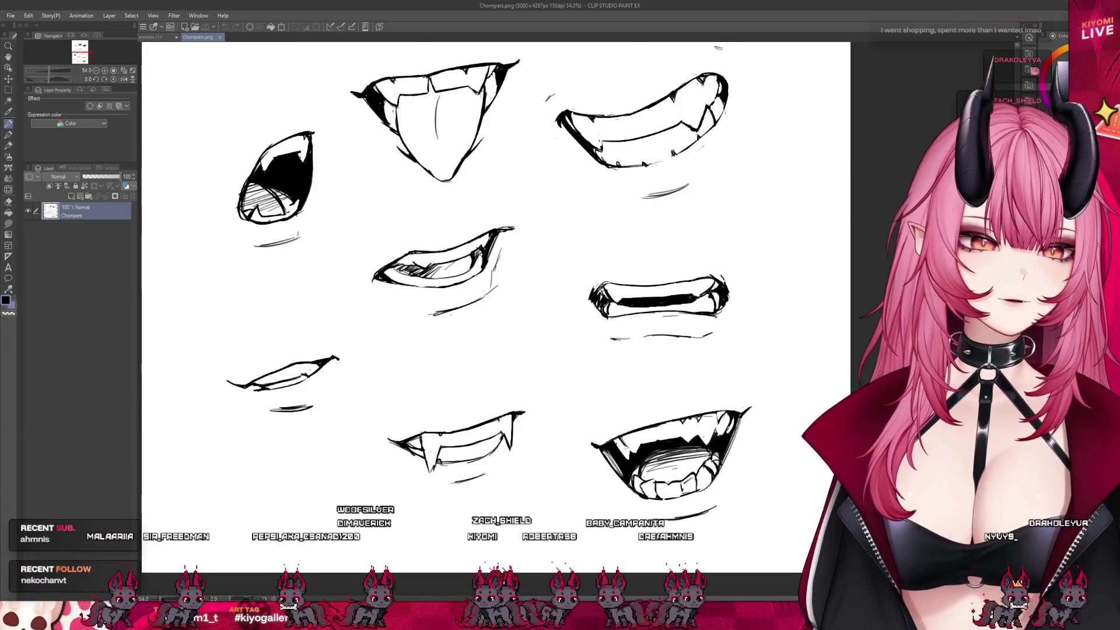
scroll(657, 471, "down", 2)
scroll(657, 471, "up", 4)
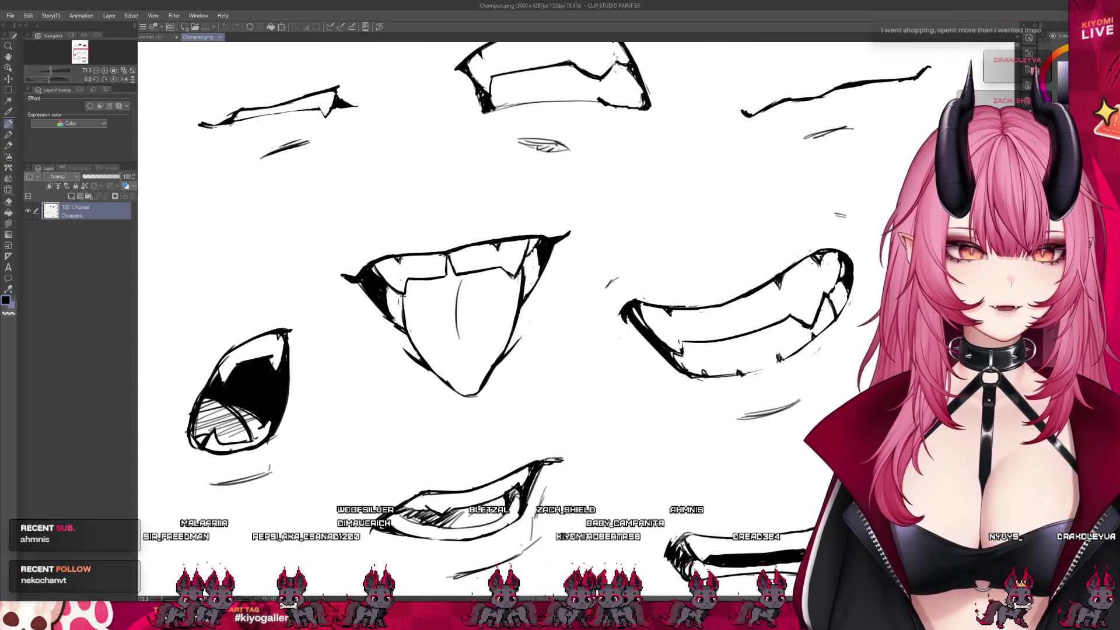
Close the Chompers.png tab to return to the emote sheet.
scroll(480, 374, "down", 5)
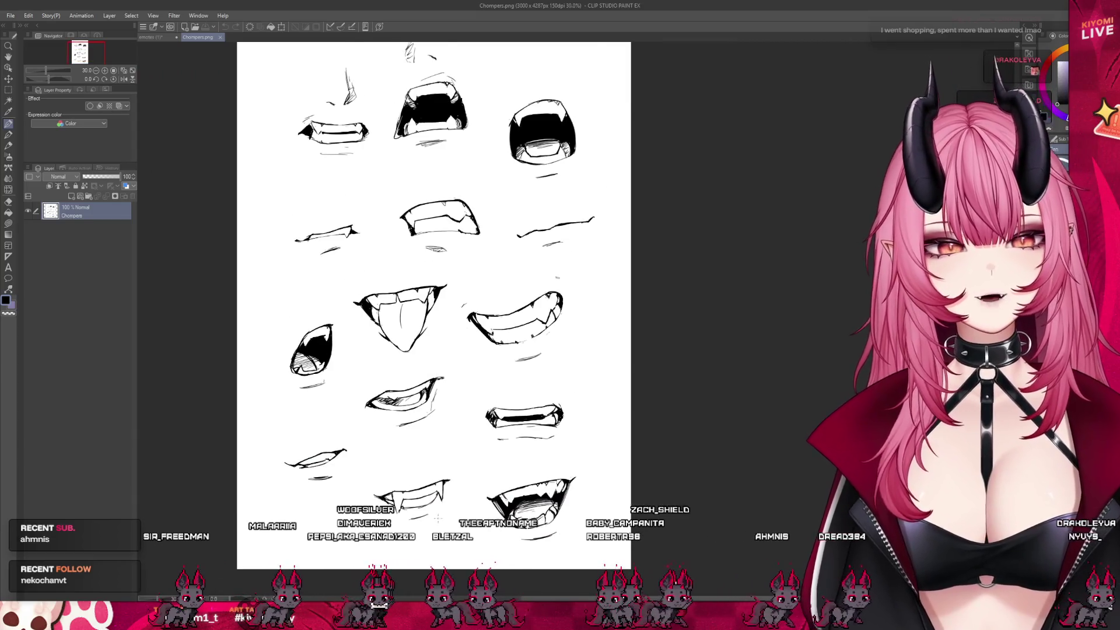
scroll(437, 517, "up", 4)
scroll(438, 518, "down", 2)
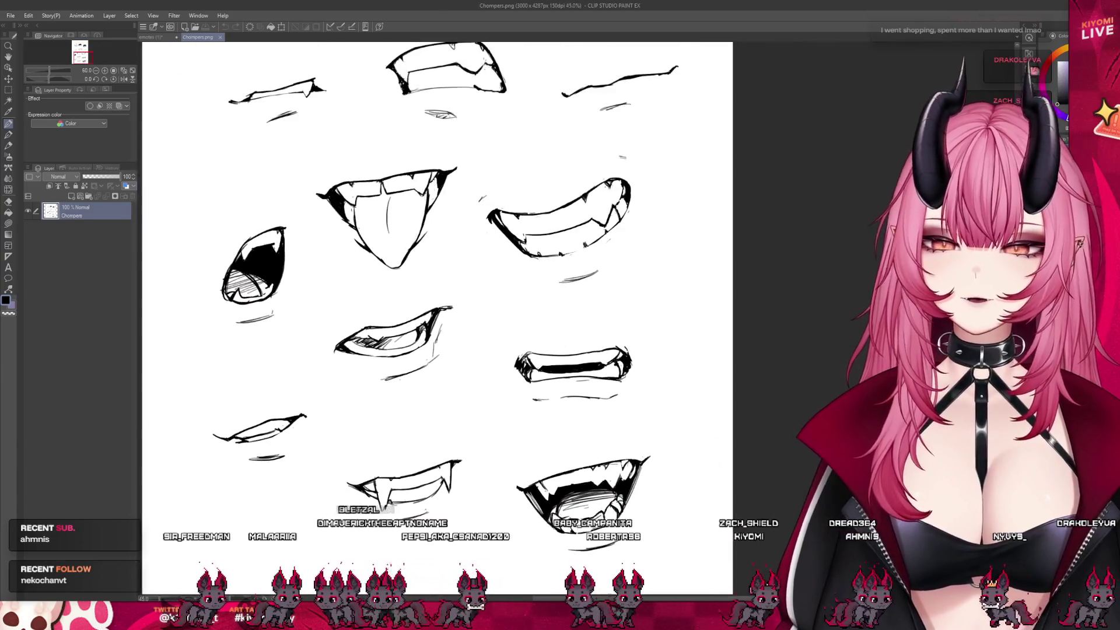
scroll(386, 235, "down", 3)
scroll(386, 235, "up", 1)
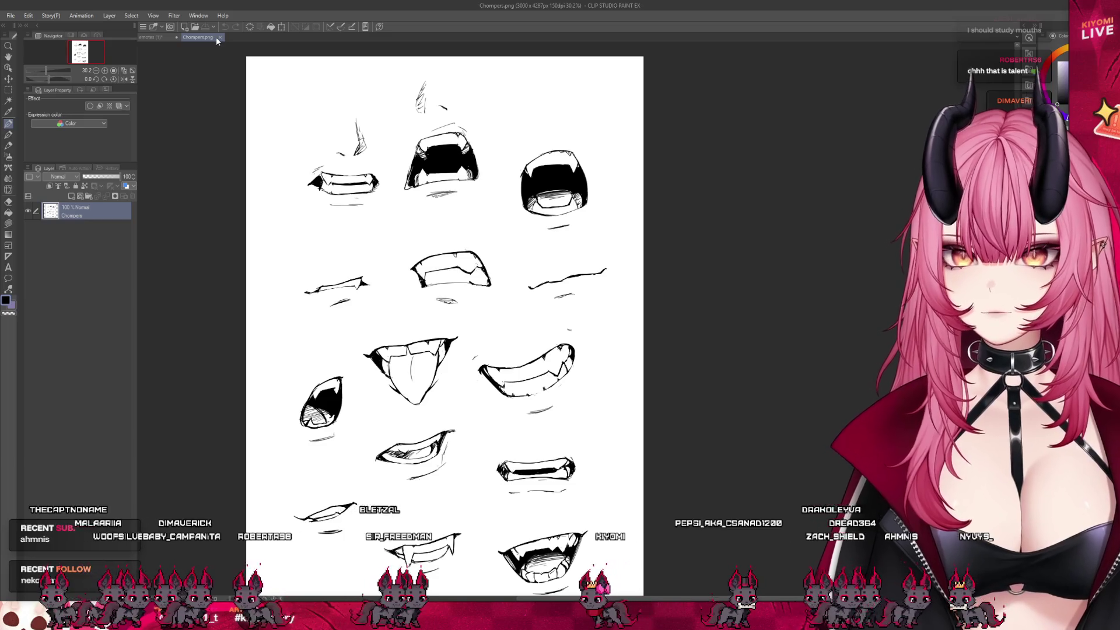
left_click(219, 38)
scroll(363, 212, "up", 3)
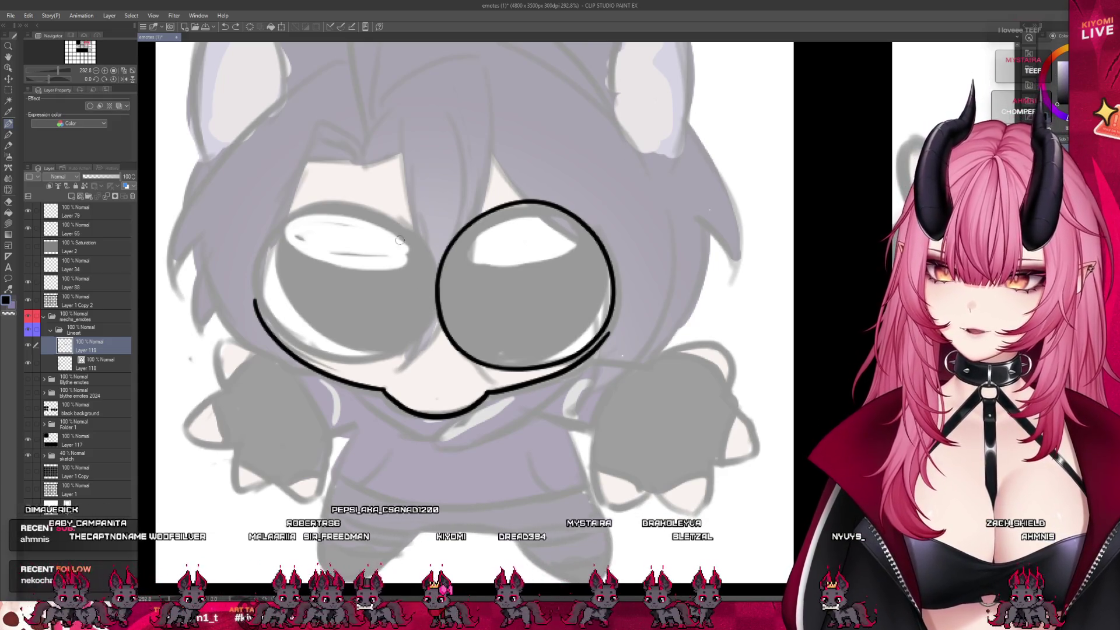
Try several arcs over the left eye, undoing each attempt with Ctrl+Z.
left_click_drag(263, 303, 406, 227)
key("ctrl+z")
left_click_drag(277, 331, 432, 245)
key("ctrl+z")
left_click_drag(279, 315, 437, 262)
key("ctrl+z")
left_click_drag(315, 297, 429, 239)
key("ctrl+z")
mouse_move(269, 320)
left_mouse_down()
mouse_move(271, 239)
mouse_move(416, 247)
left_mouse_up()
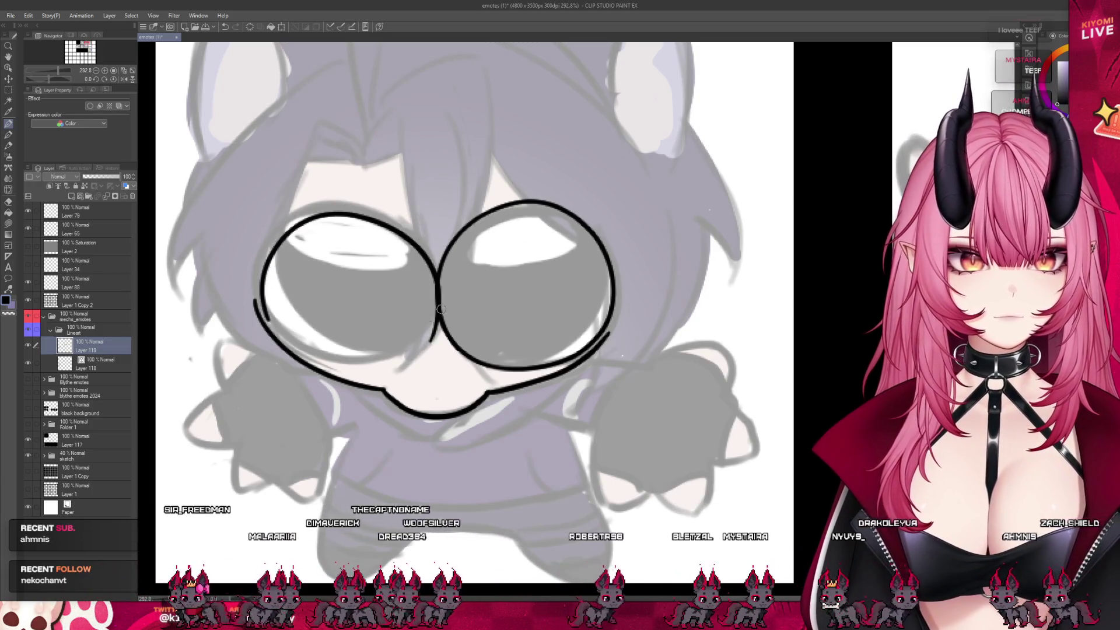
key("ctrl+z")
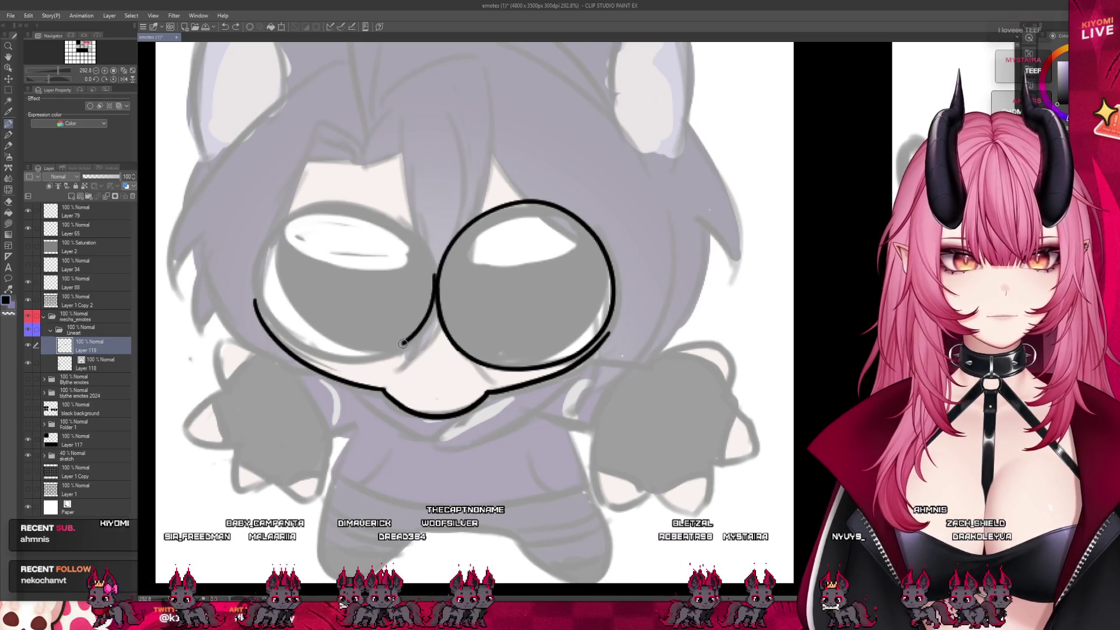
Ink the left eye's bold outline and add inner rim lines below both eyes.
mouse_move(435, 294)
left_mouse_down()
mouse_move(396, 352)
mouse_move(284, 332)
left_mouse_up()
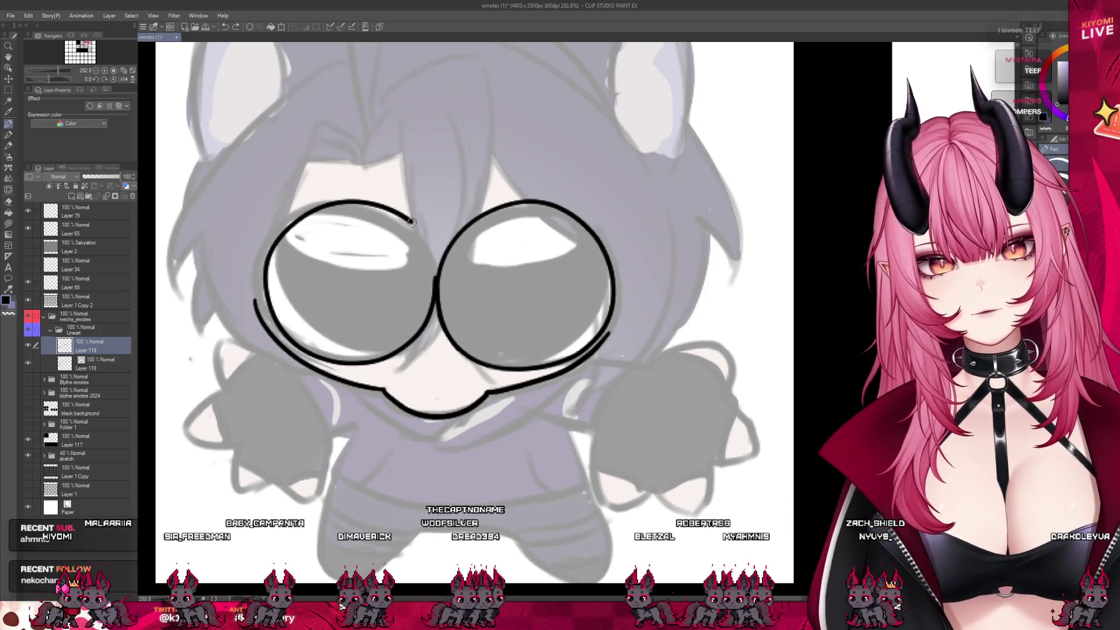
left_click_drag(411, 222, 436, 275)
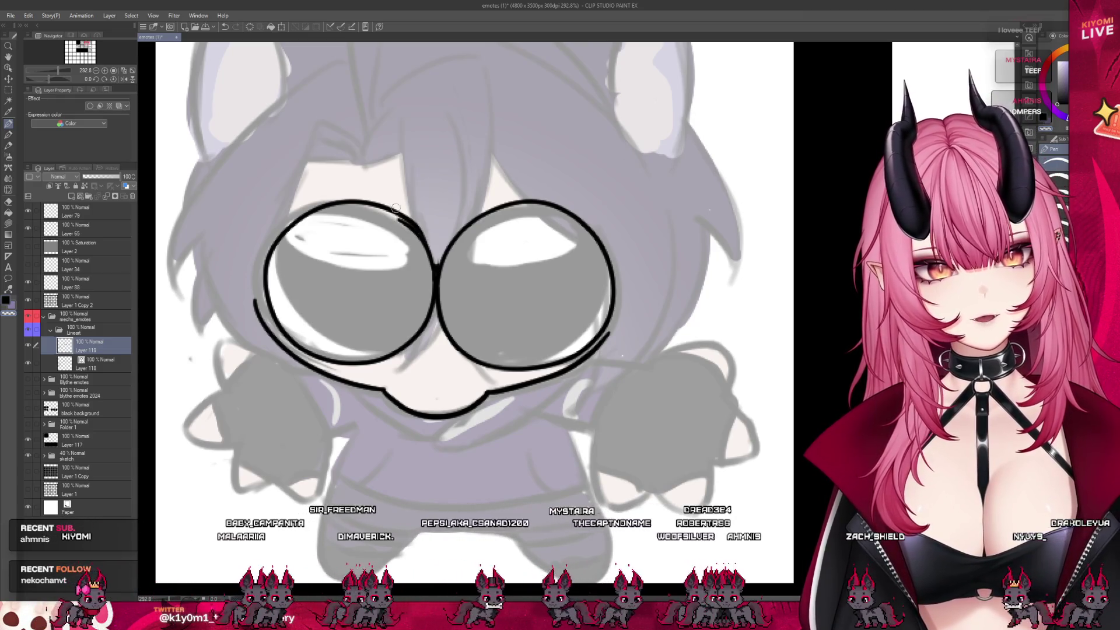
key("ctrl+z")
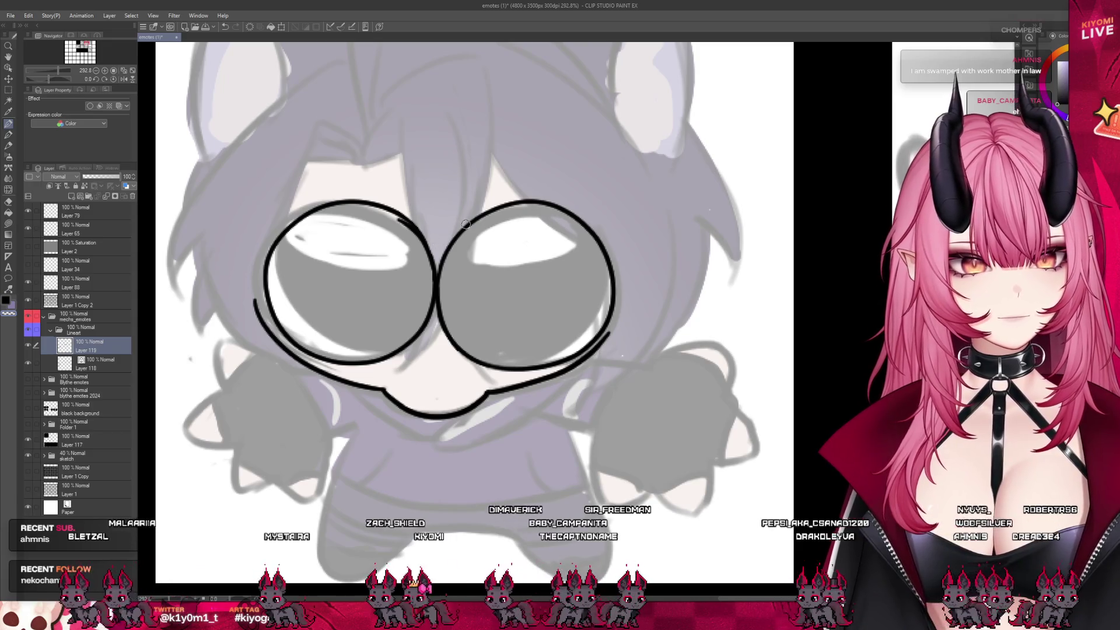
scroll(464, 224, "down", 5)
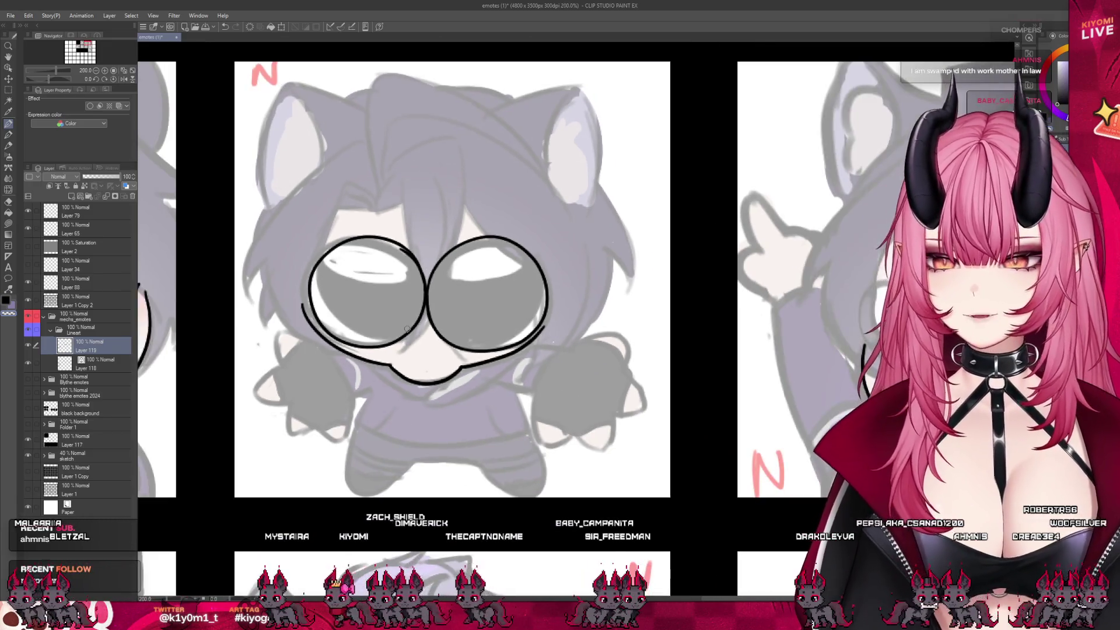
scroll(460, 298, "up", 3)
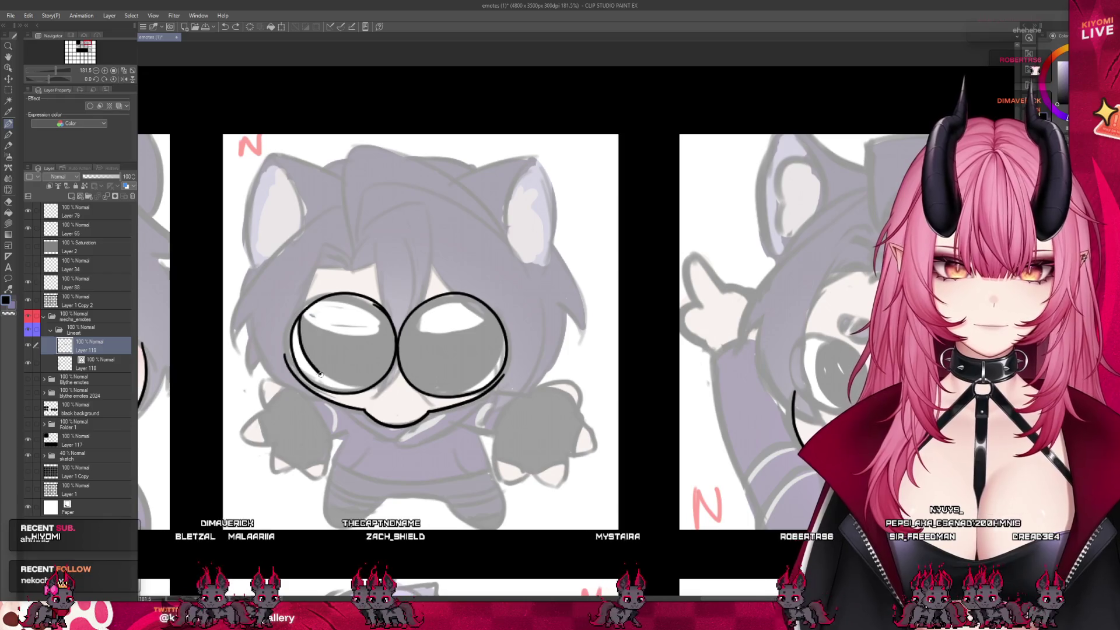
left_click_drag(301, 312, 310, 367)
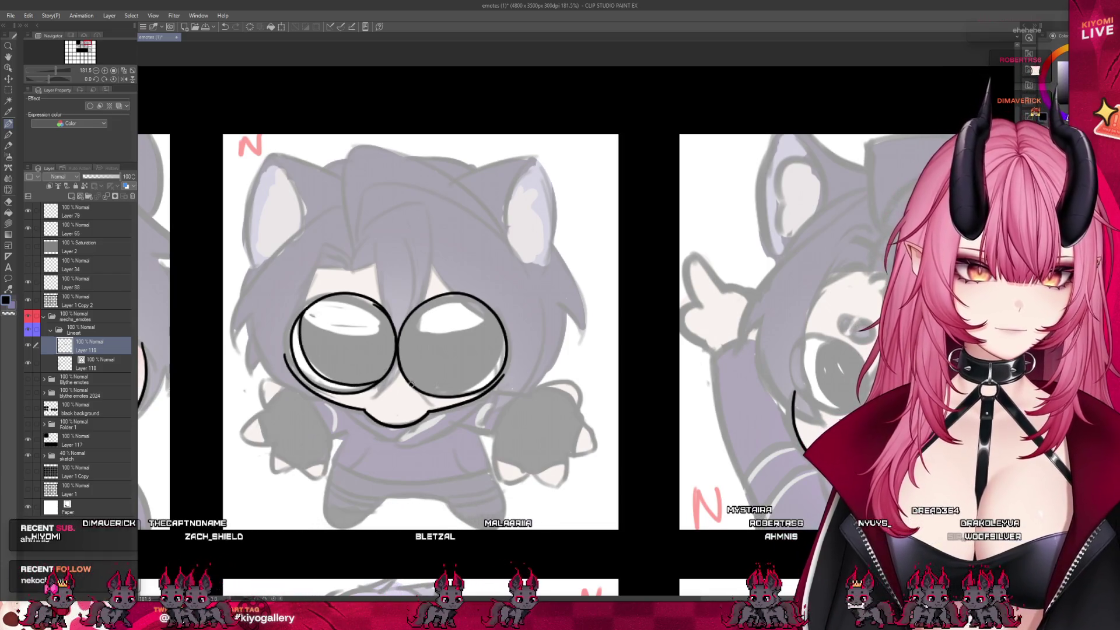
left_click_drag(405, 385, 469, 383)
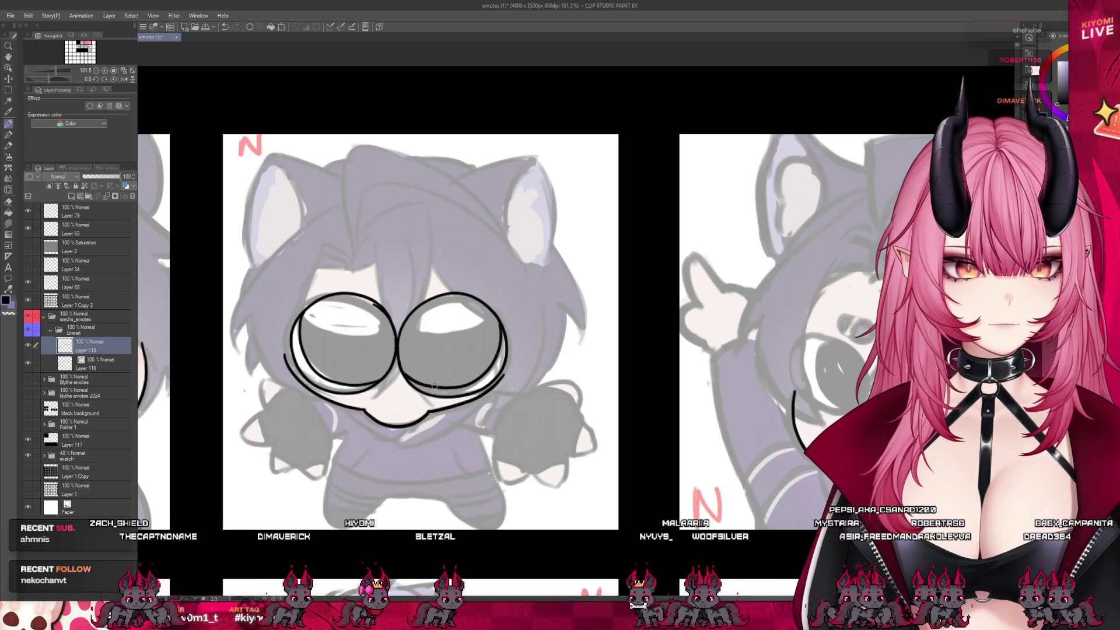
Bucket-fill the left and right eye outlines solid black, then zoom to check them.
left_click(336, 335)
left_click(460, 347)
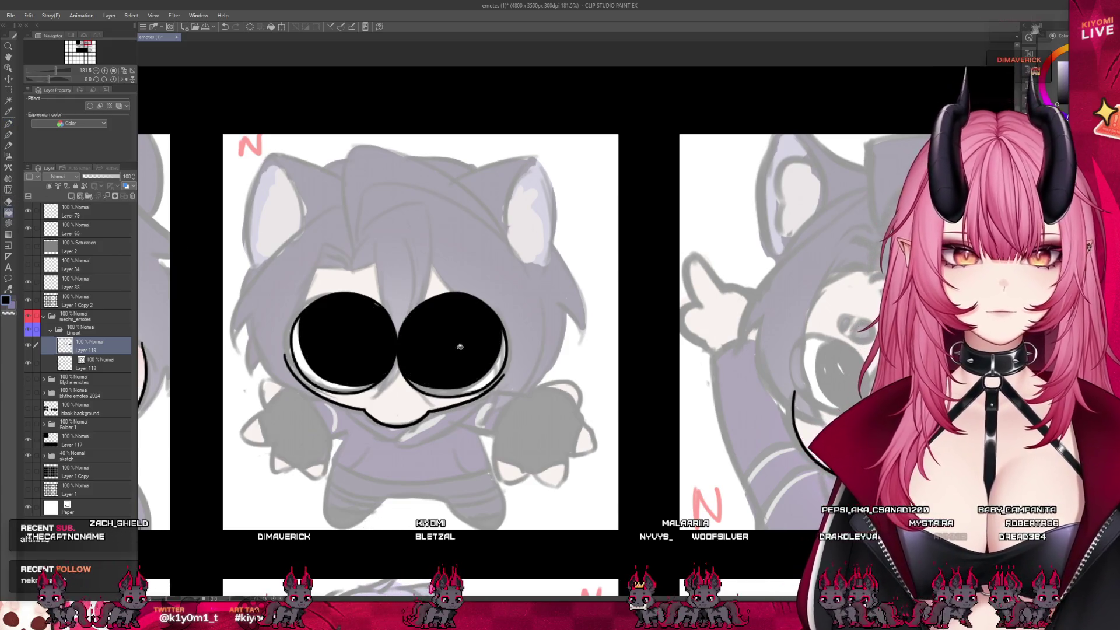
scroll(430, 309, "down", 3)
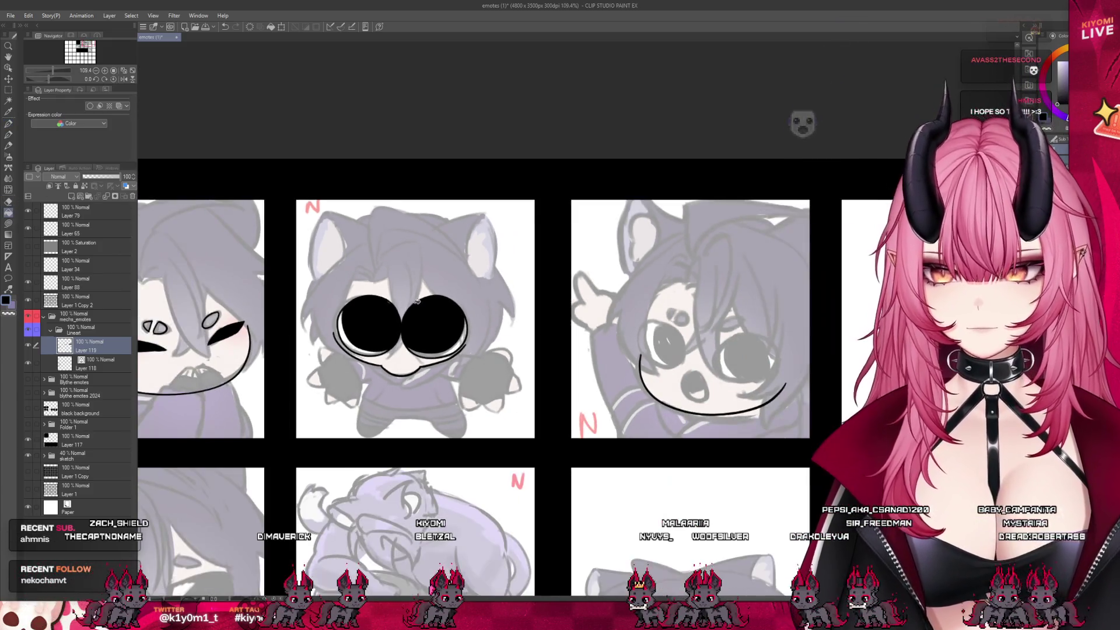
scroll(409, 296, "up", 2)
scroll(411, 299, "up", 2)
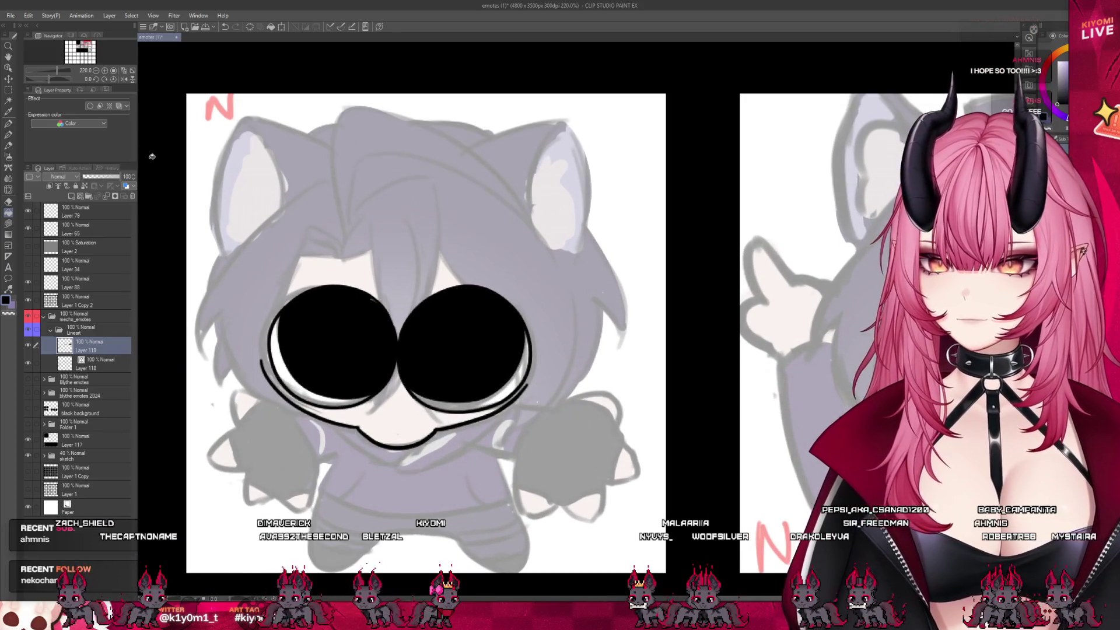
scroll(324, 283, "up", 1)
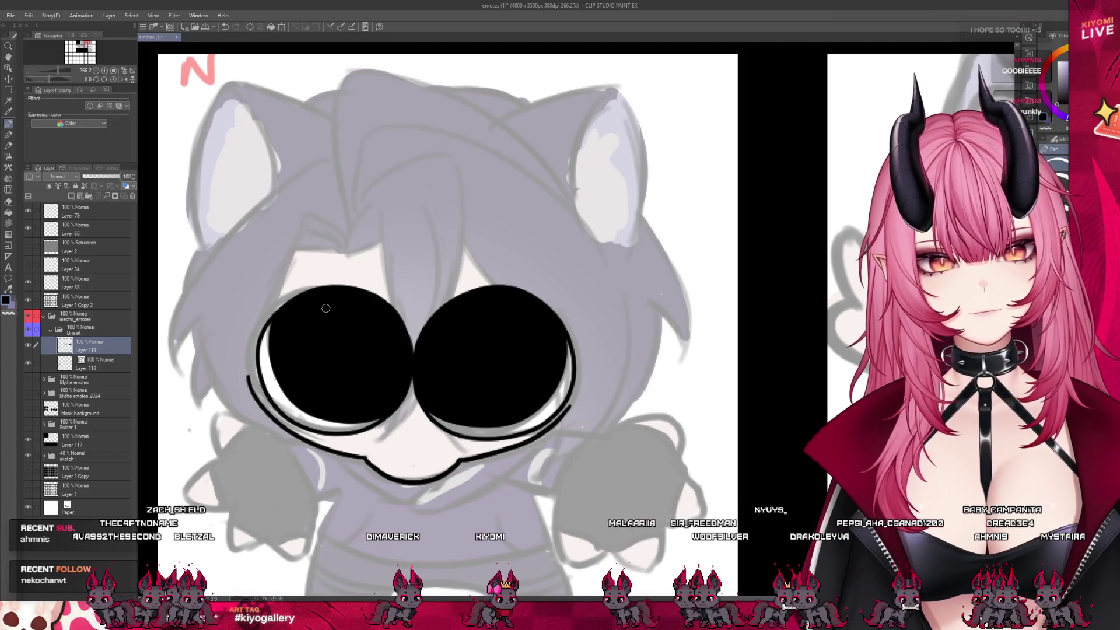
scroll(399, 266, "down", 4)
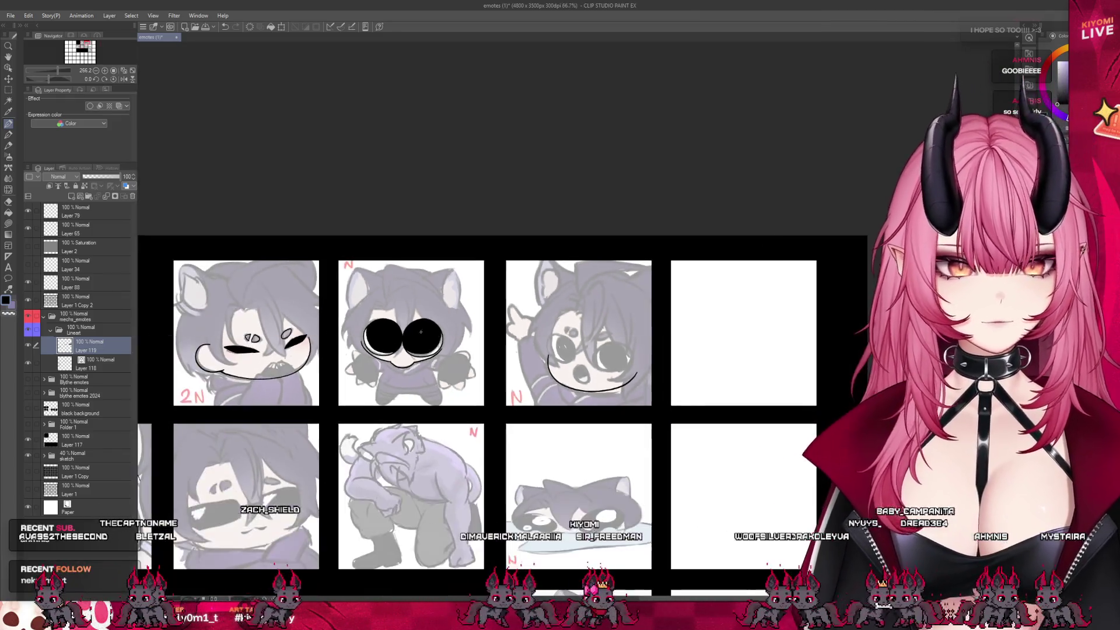
scroll(410, 327, "up", 2)
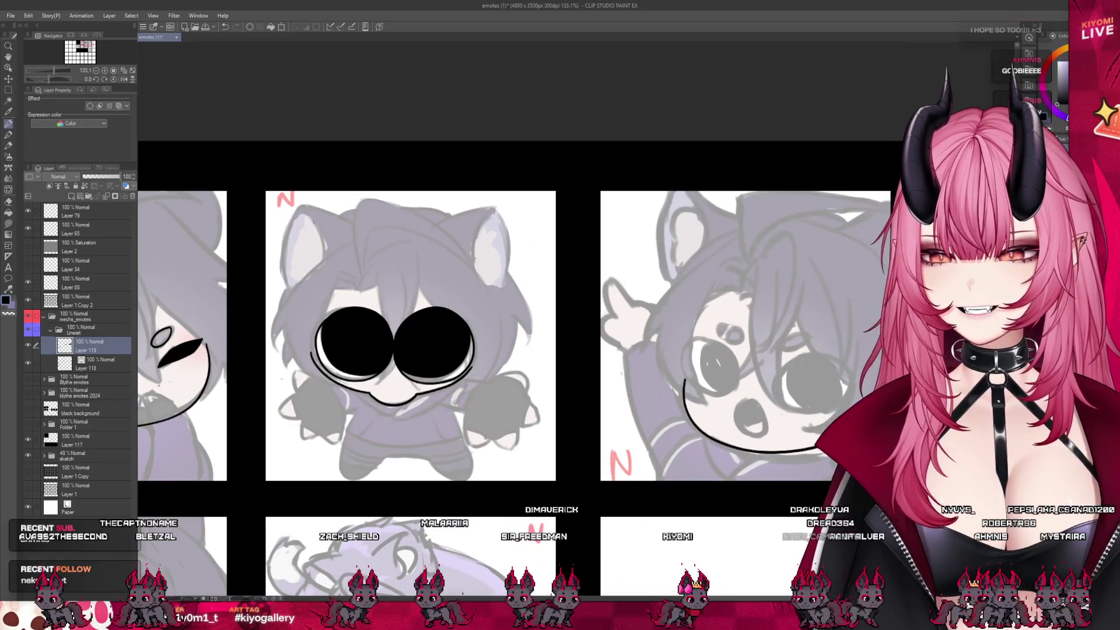
scroll(449, 295, "down", 3)
scroll(448, 295, "up", 2)
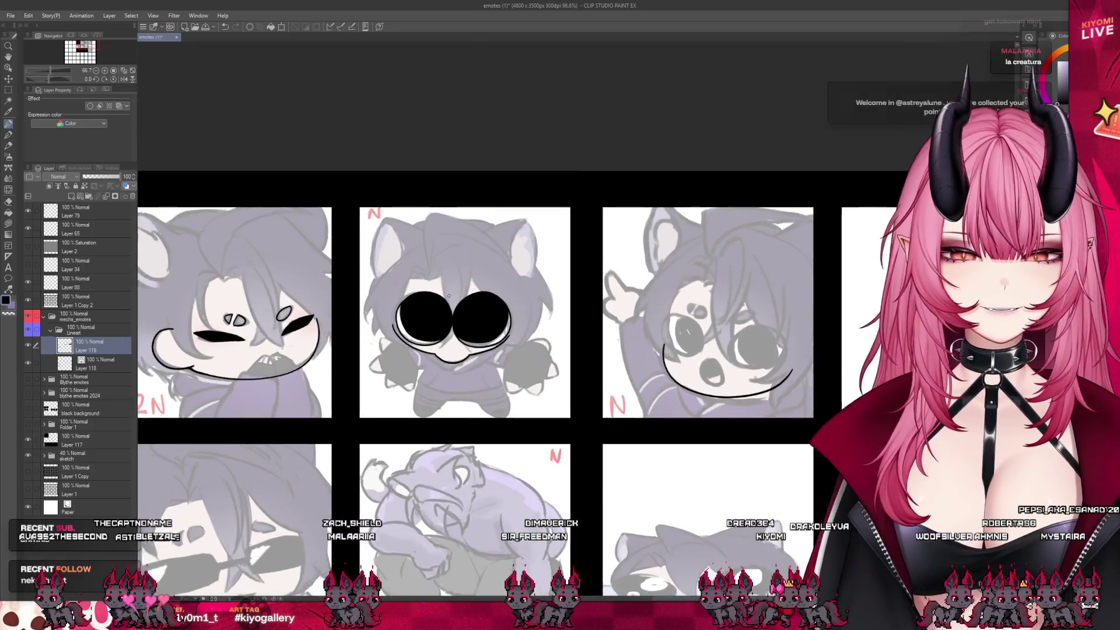
scroll(448, 296, "up", 1)
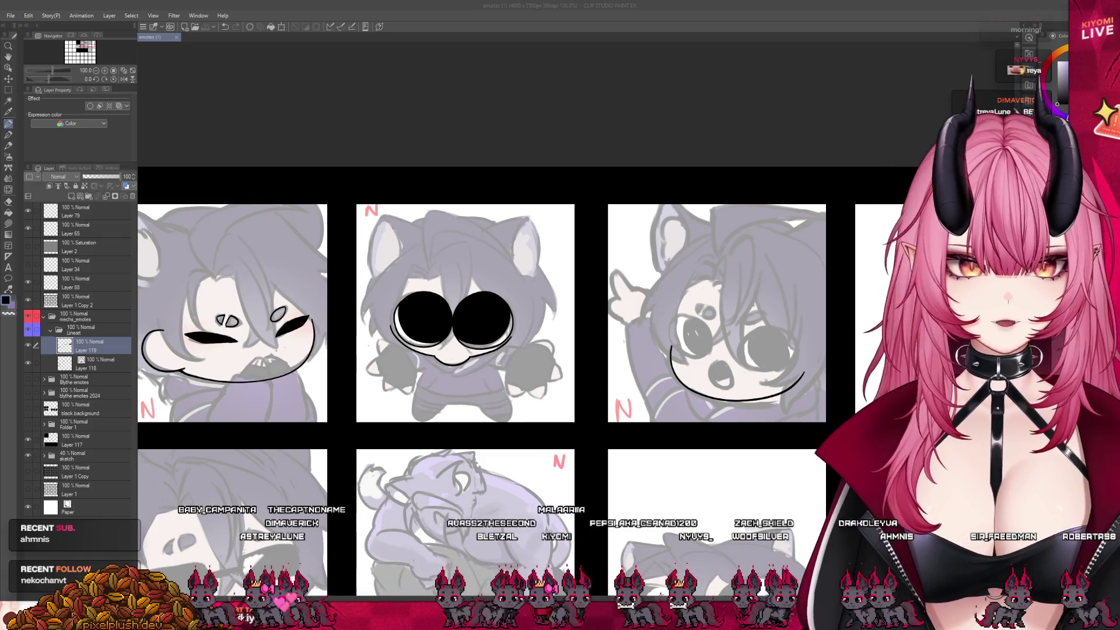
scroll(500, 305, "down", 5)
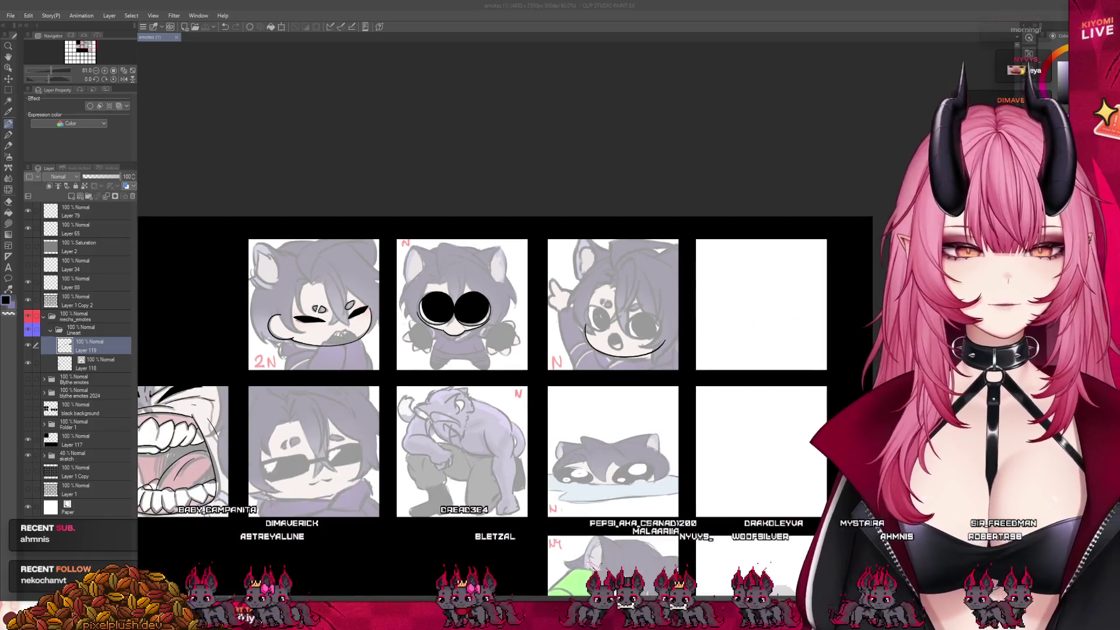
scroll(499, 305, "up", 4)
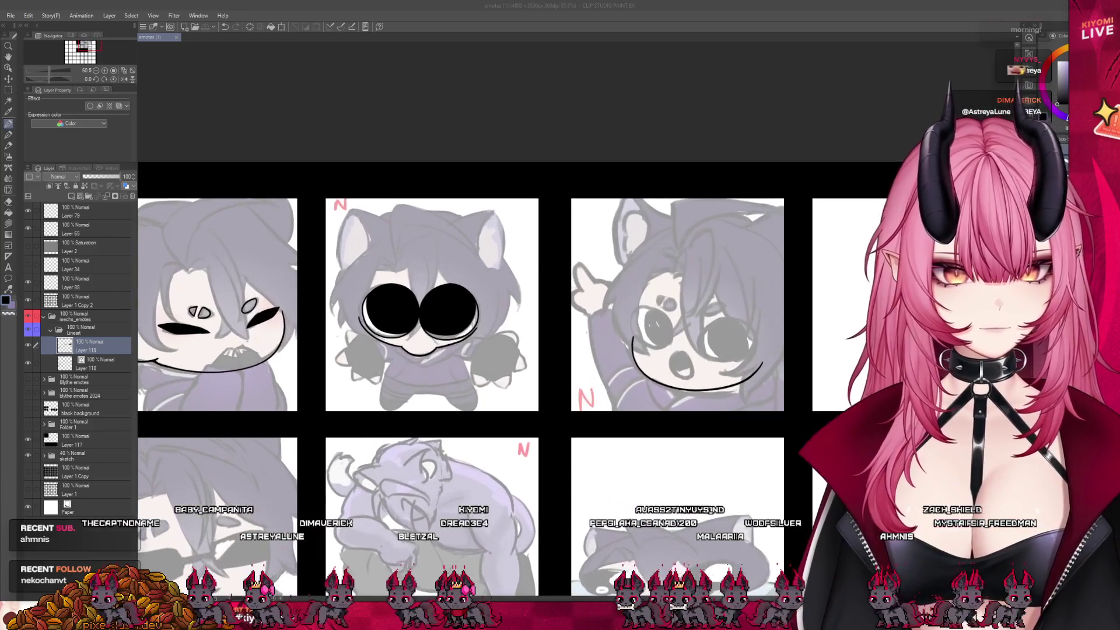
scroll(400, 273, "up", 4)
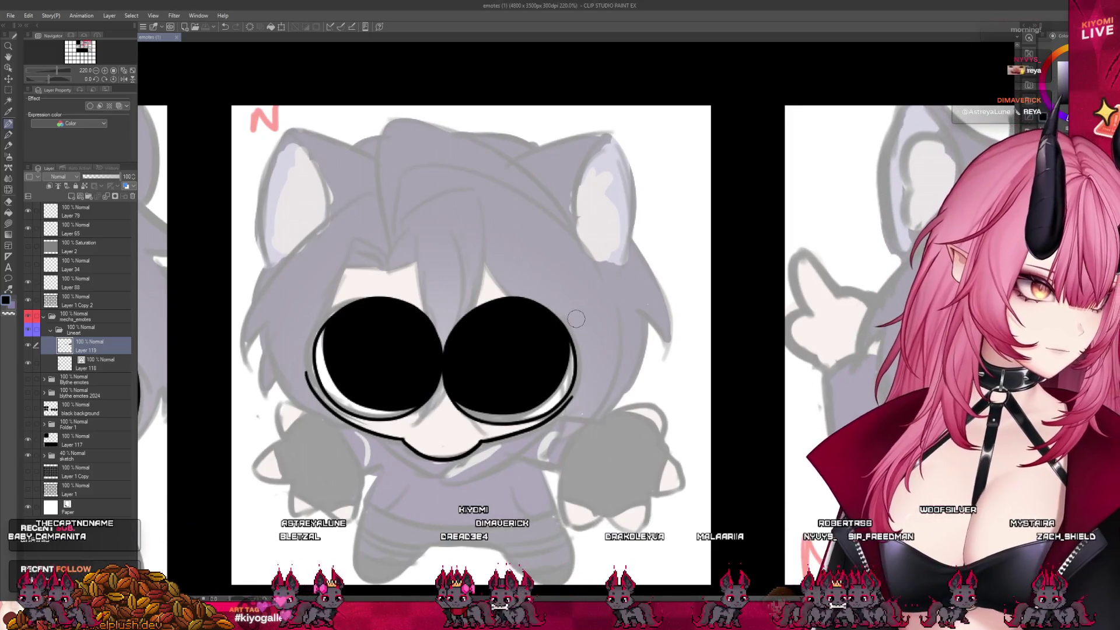
Paint white highlight rings inside the right and left black eyes.
left_click_drag(519, 315, 496, 354)
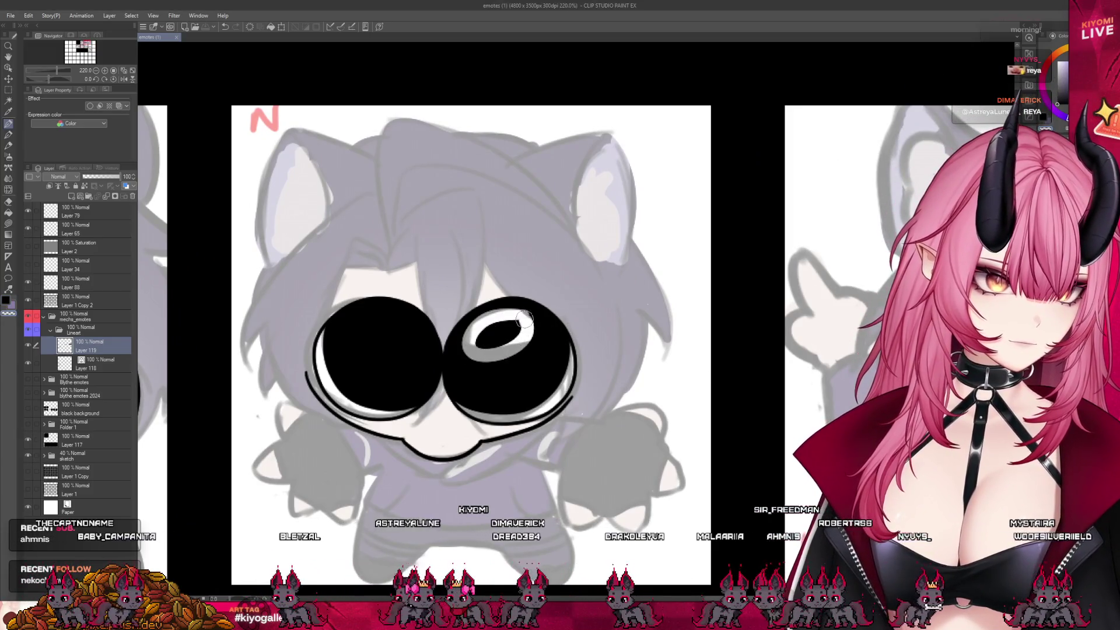
key("ctrl+z")
mouse_move(528, 318)
left_mouse_down()
mouse_move(479, 362)
mouse_move(525, 325)
left_mouse_up()
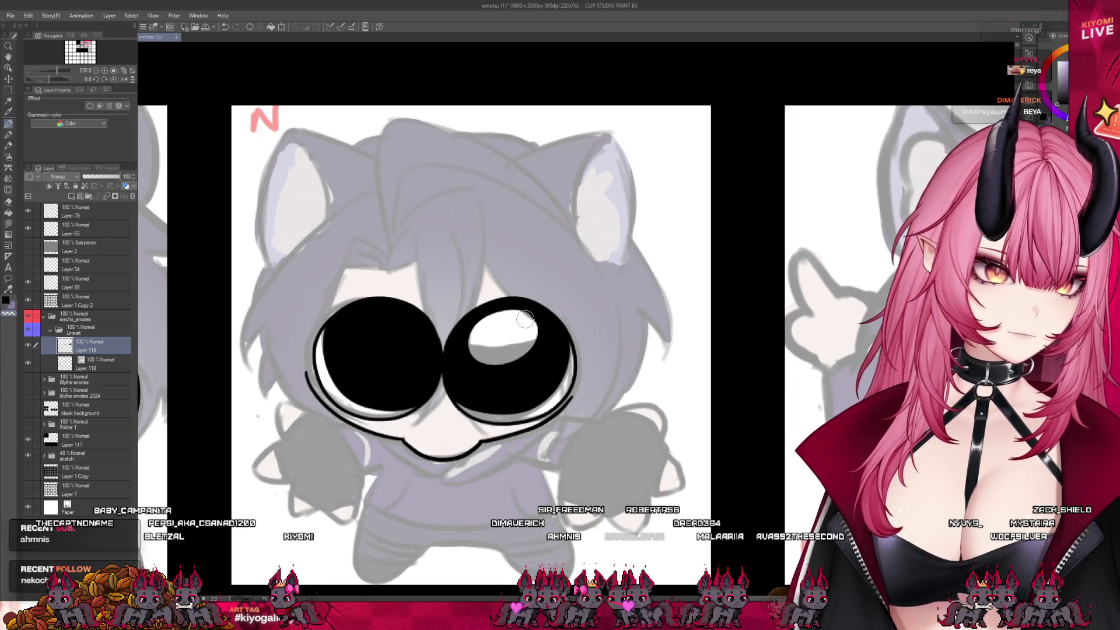
mouse_move(415, 326)
left_mouse_down()
mouse_move(385, 344)
mouse_move(379, 318)
mouse_move(385, 350)
mouse_move(395, 327)
mouse_move(373, 327)
mouse_move(381, 332)
left_mouse_up()
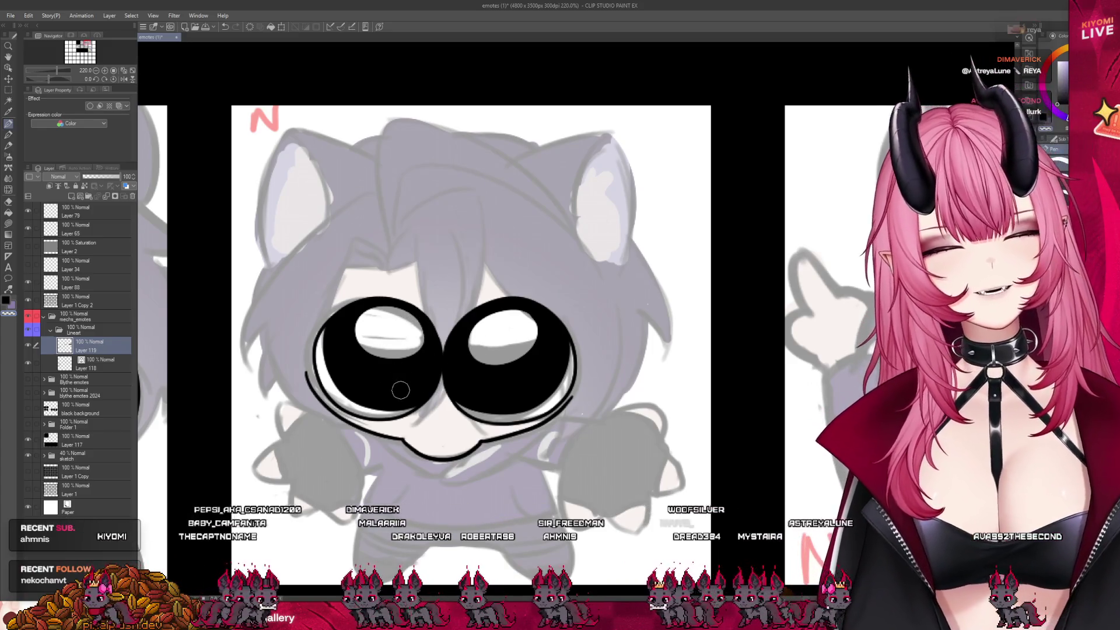
Add small light-grey shine marks low in both eyes, undoing one stroke.
left_click_drag(402, 396, 417, 383)
left_click_drag(456, 388, 469, 395)
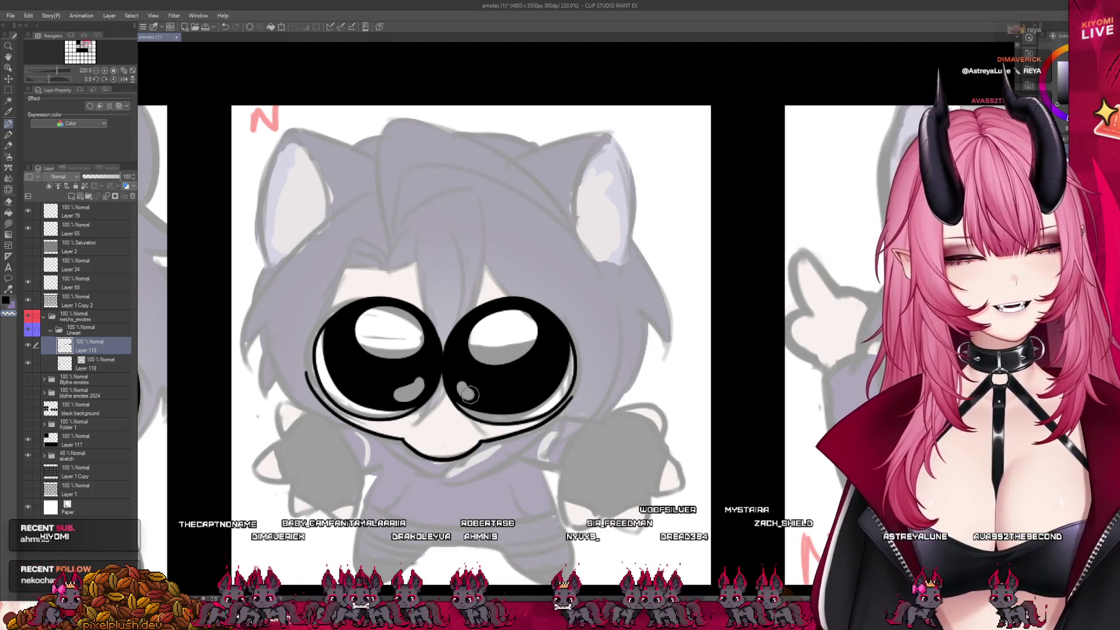
left_click_drag(551, 372, 550, 374)
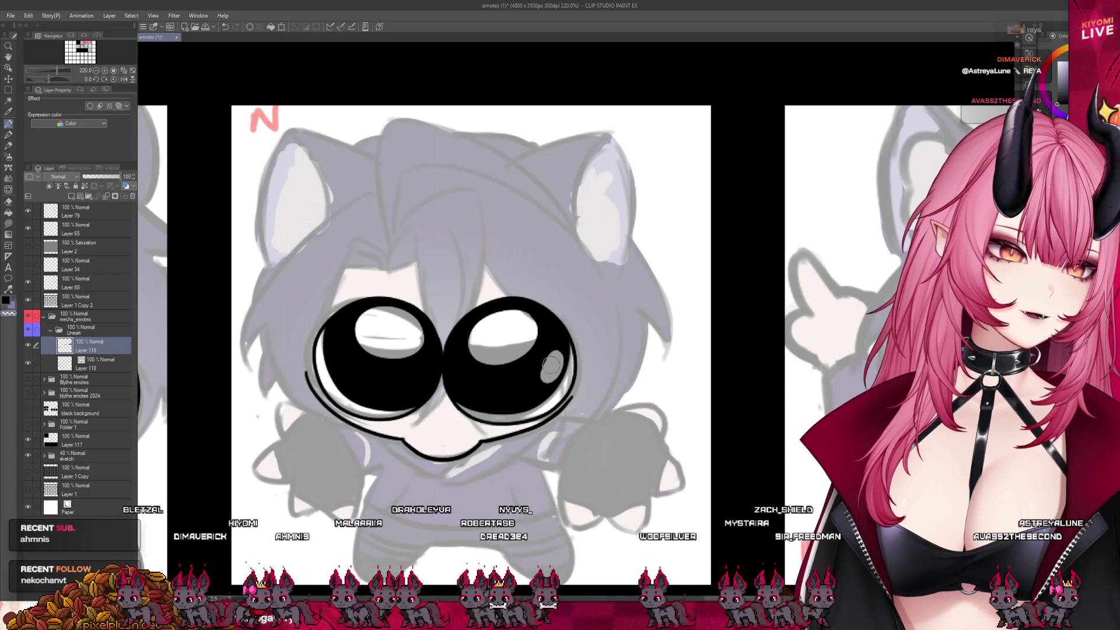
left_click_drag(395, 392, 422, 386)
key("ctrl+z")
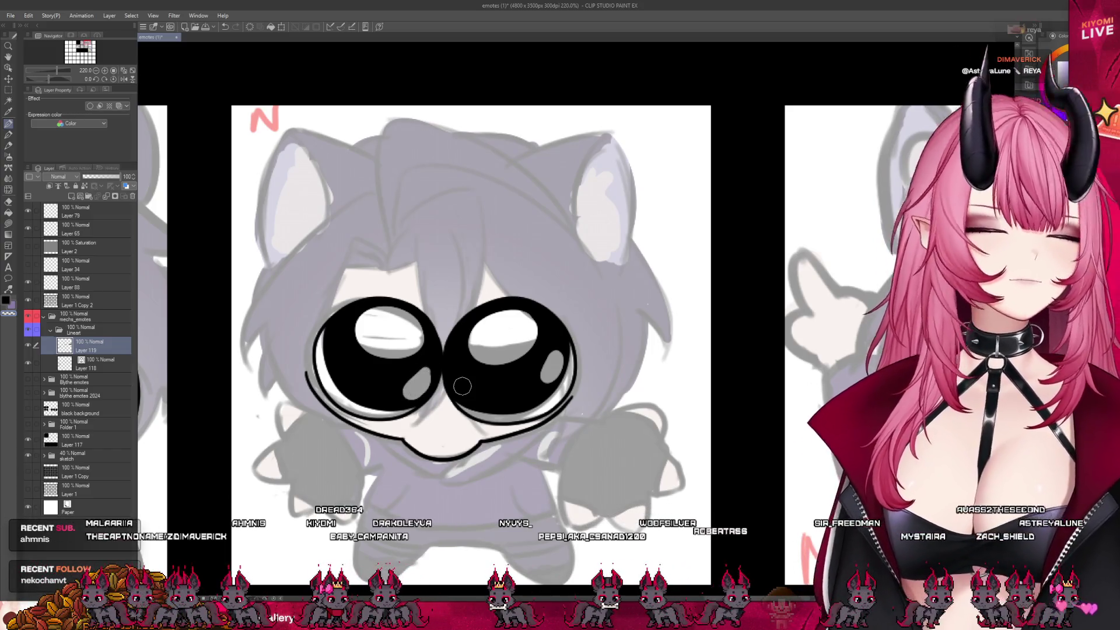
scroll(462, 387, "down", 5)
Hide the grey sketch to check the lineart alone, then save the emote sheet.
scroll(487, 380, "up", 1)
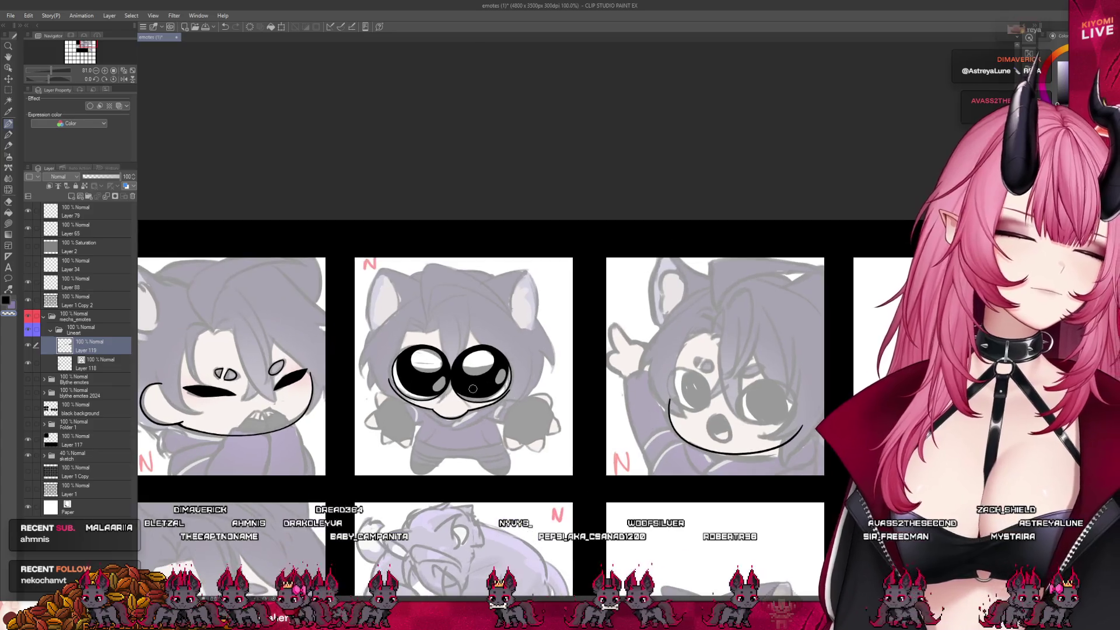
left_click(28, 454)
scroll(464, 347, "down", 3)
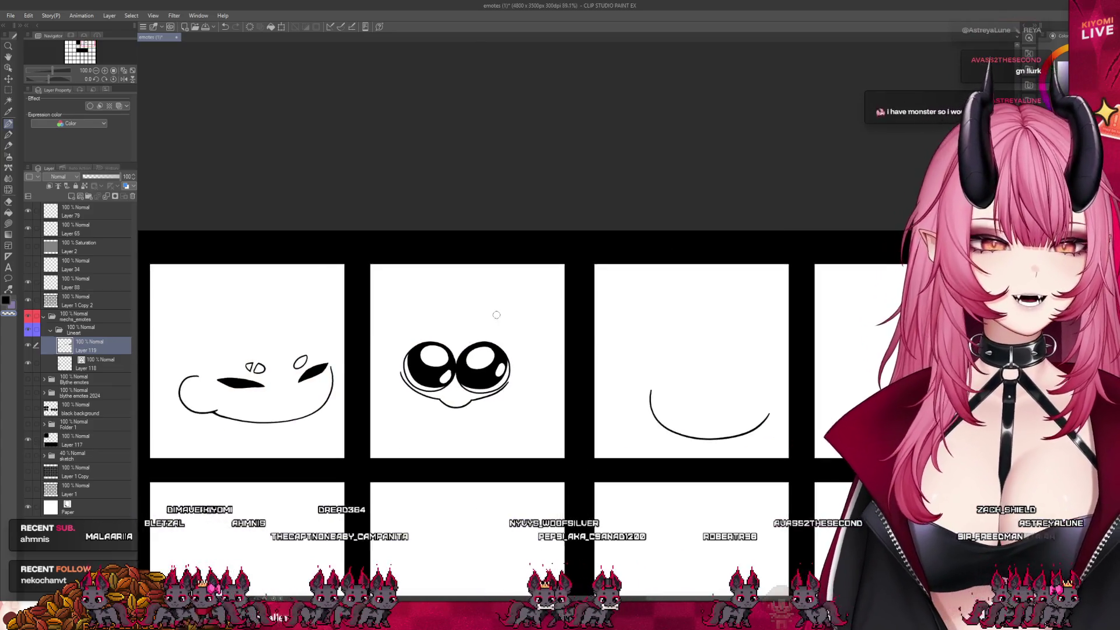
scroll(464, 347, "up", 4)
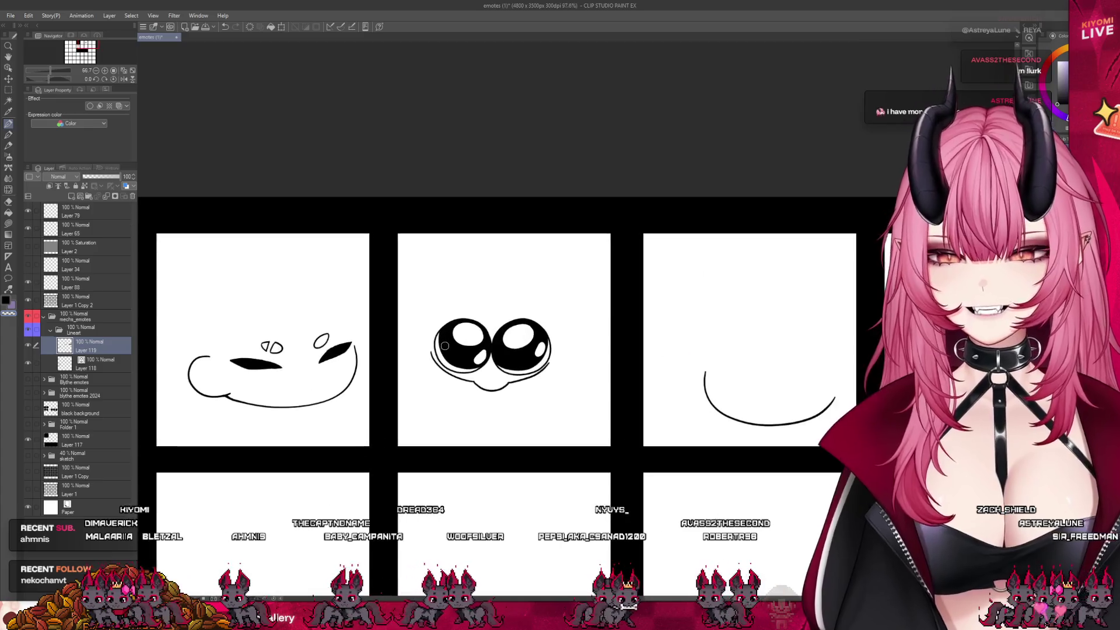
key("ctrl+s")
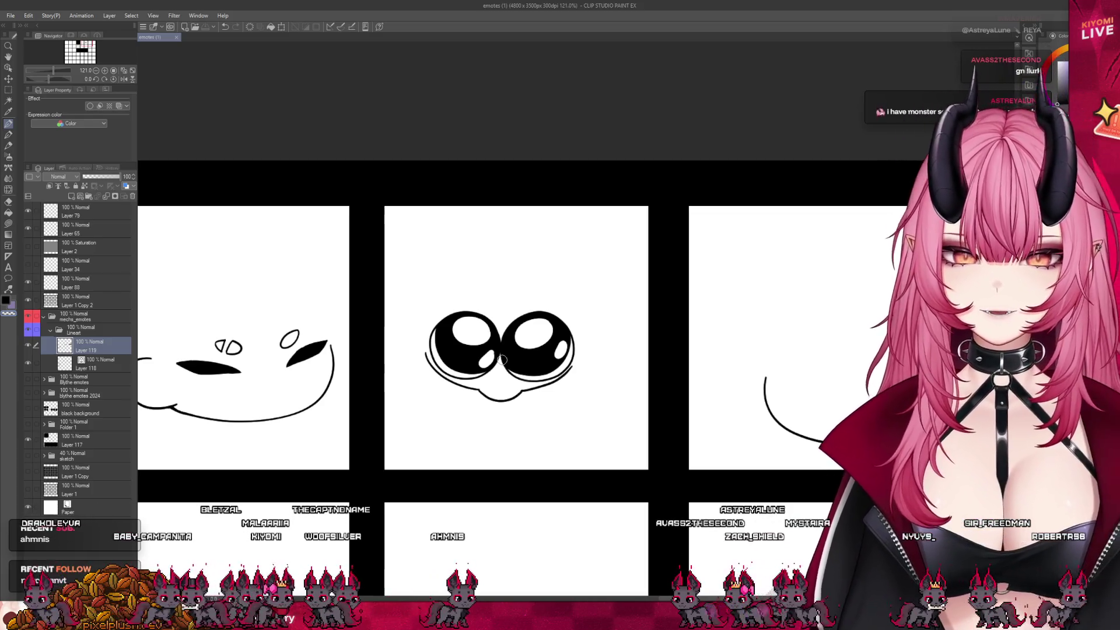
scroll(502, 360, "down", 3)
scroll(502, 360, "up", 3)
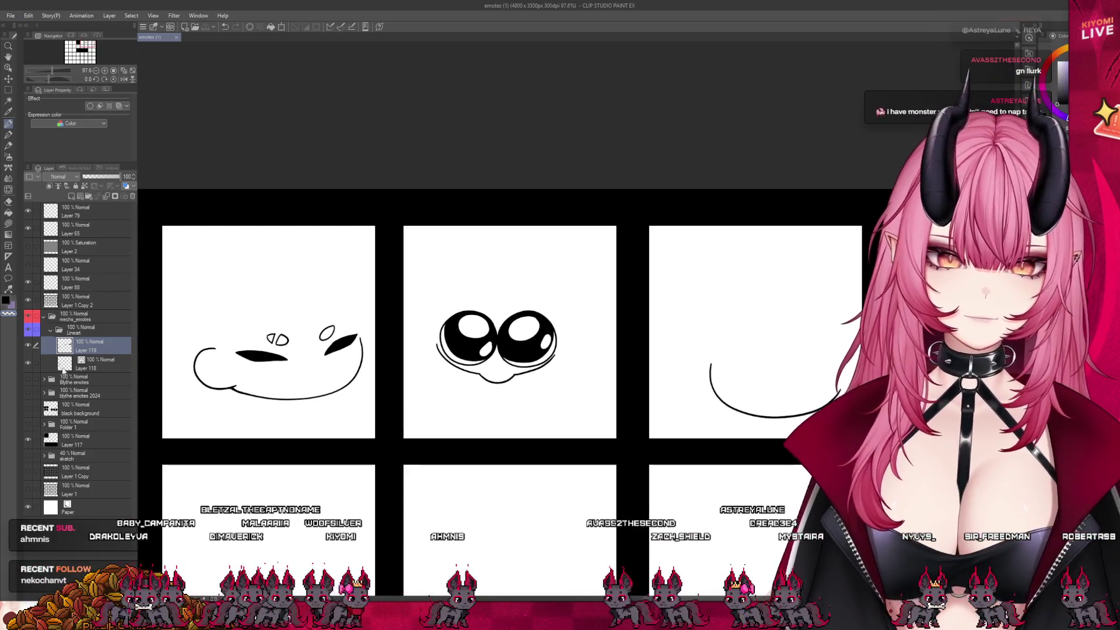
Show the sketch folder, move it with Layer 117 under Layer 118, and select Layer 119.
left_click(86, 457)
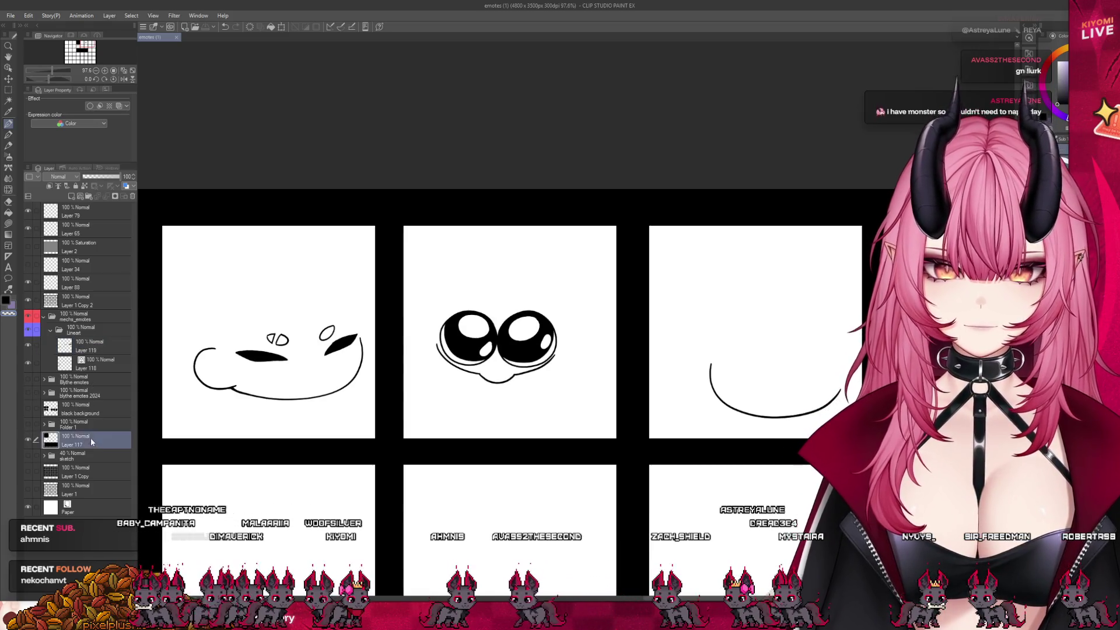
left_click(28, 455)
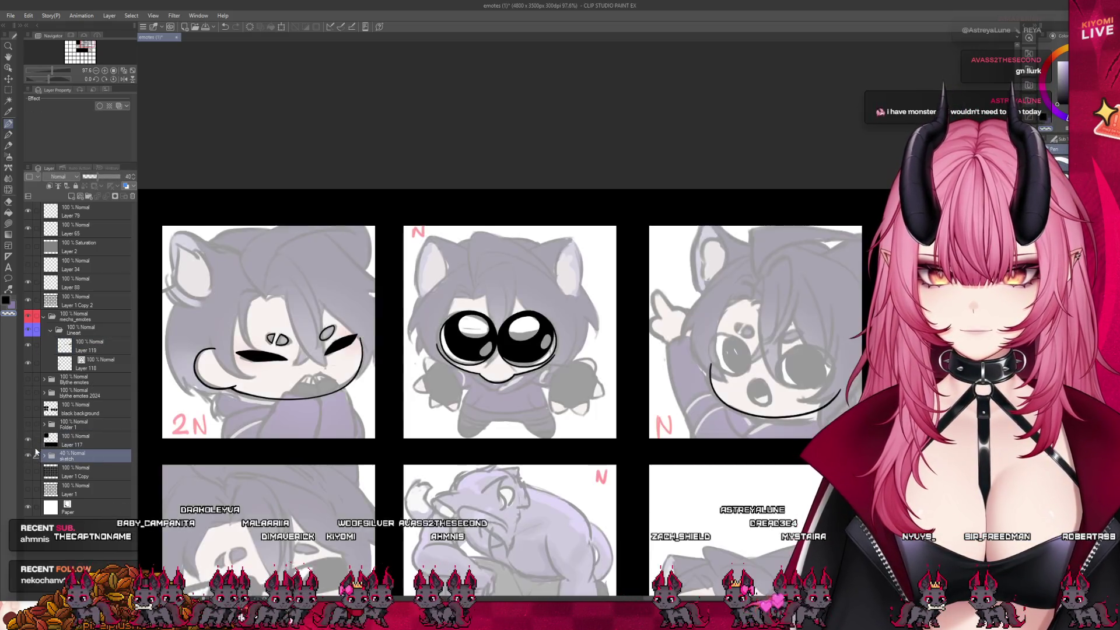
left_click(36, 441)
left_click_drag(87, 442, 102, 373)
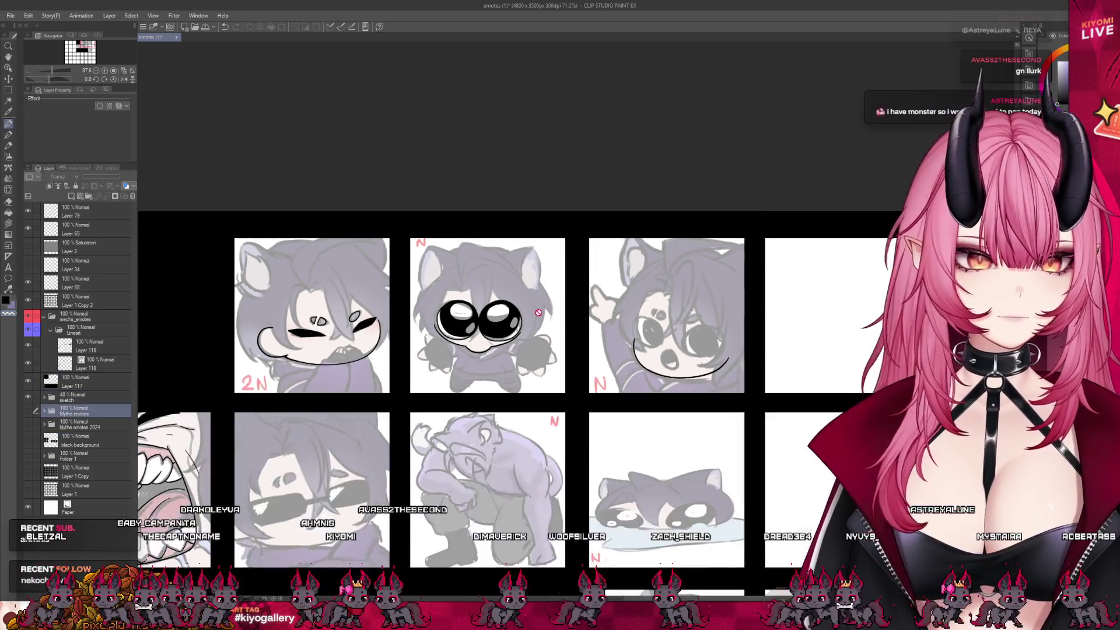
key("ctrl+alt+0")
left_click(112, 366)
left_click(96, 346)
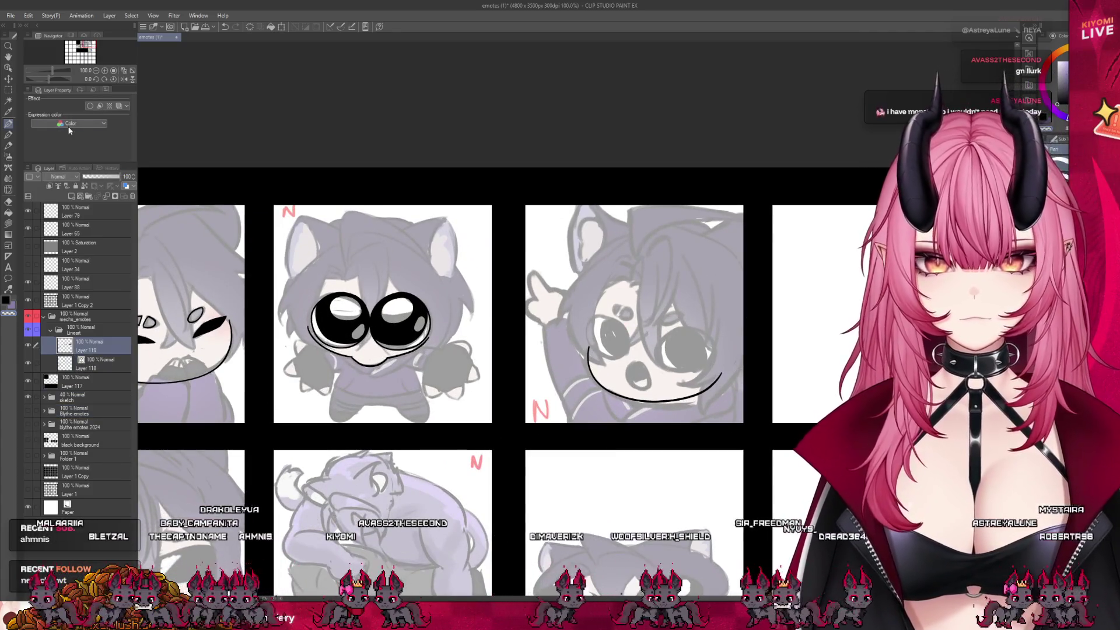
scroll(461, 281, "up", 3)
scroll(461, 281, "up", 2)
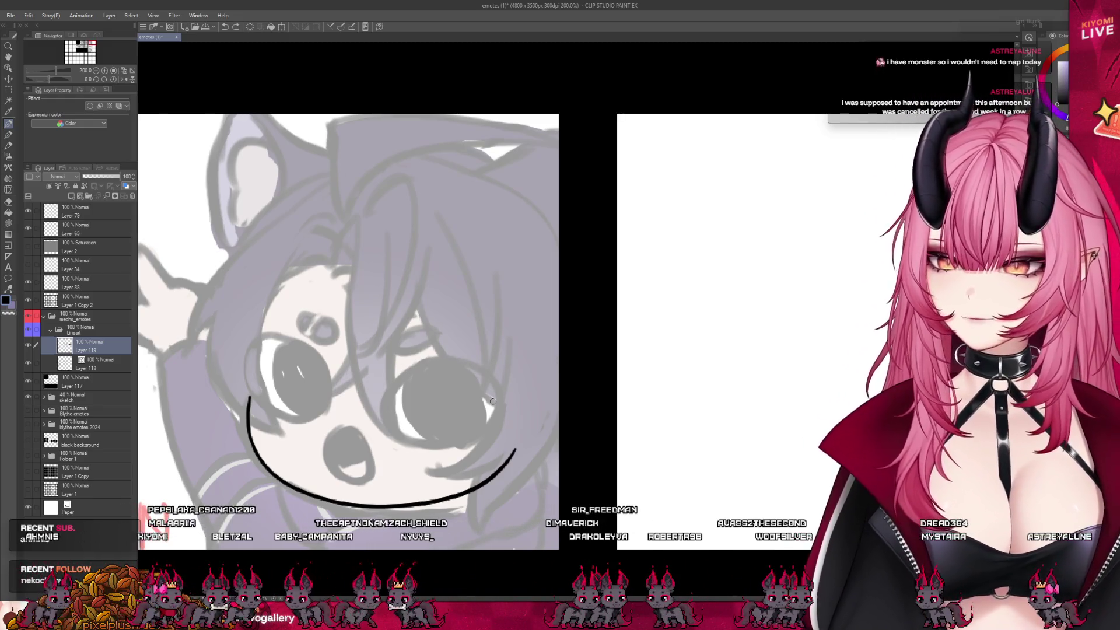
Outline the waving emote's eyes, then lasso the right eye and stretch it taller.
mouse_move(389, 391)
left_mouse_down()
mouse_move(385, 419)
mouse_move(409, 439)
mouse_move(467, 442)
mouse_move(505, 408)
mouse_move(470, 365)
mouse_move(383, 403)
left_mouse_up()
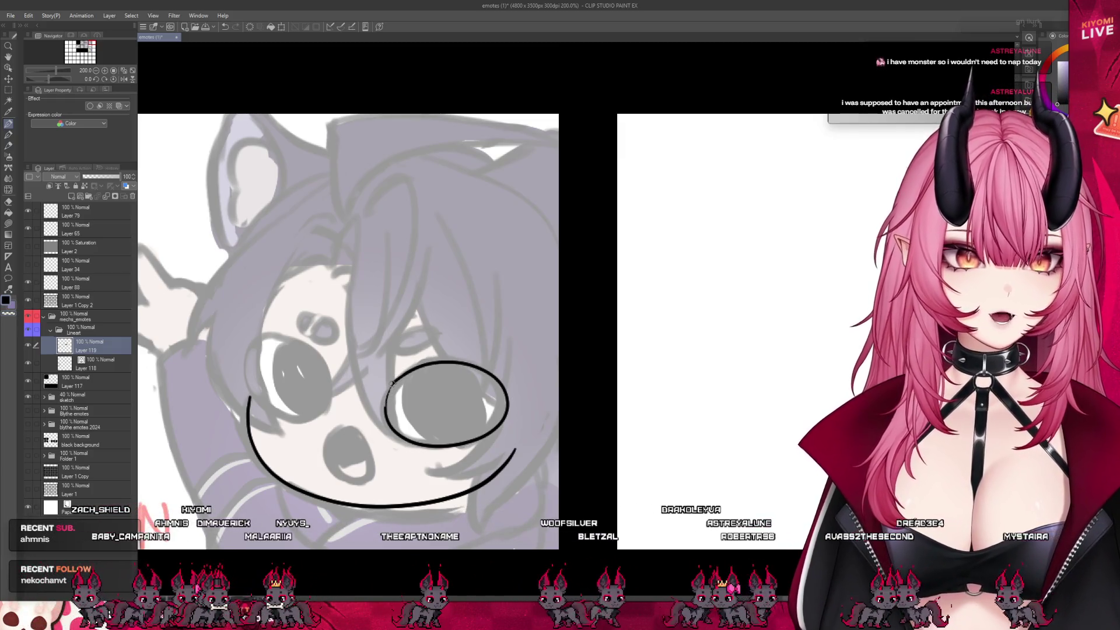
mouse_move(248, 385)
left_mouse_down()
mouse_move(264, 339)
mouse_move(326, 402)
left_mouse_up()
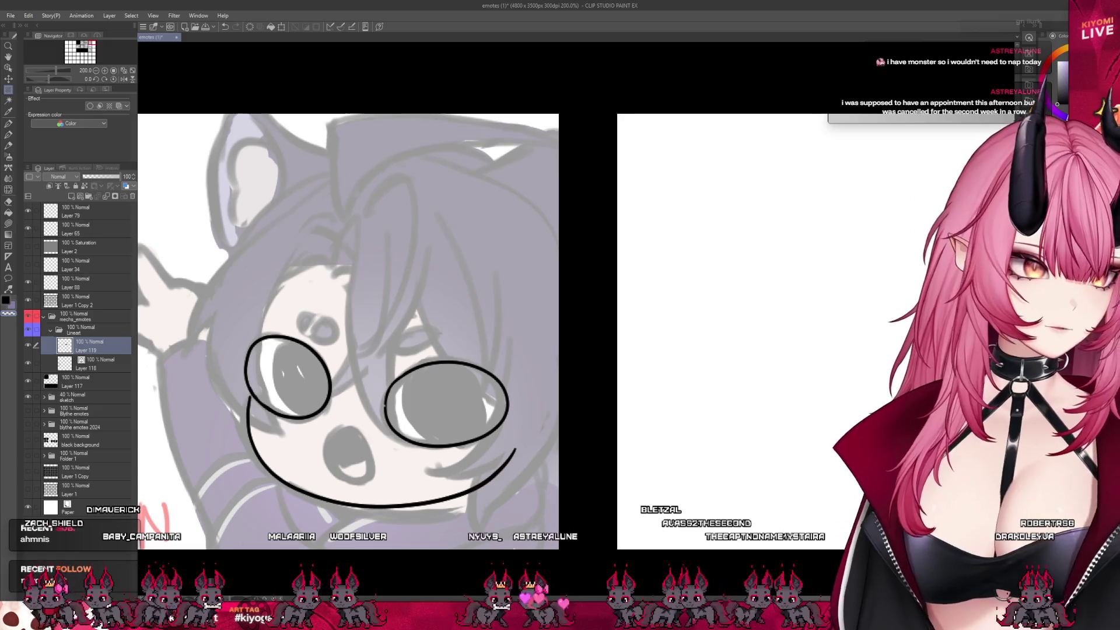
left_click_drag(499, 454, 500, 459)
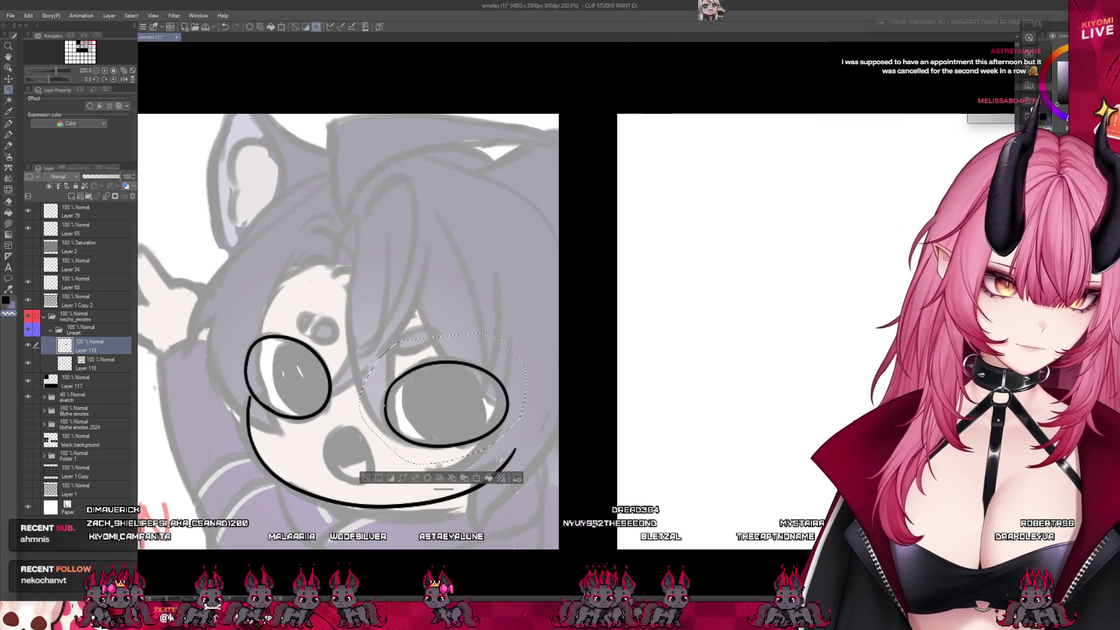
key("ctrl+t")
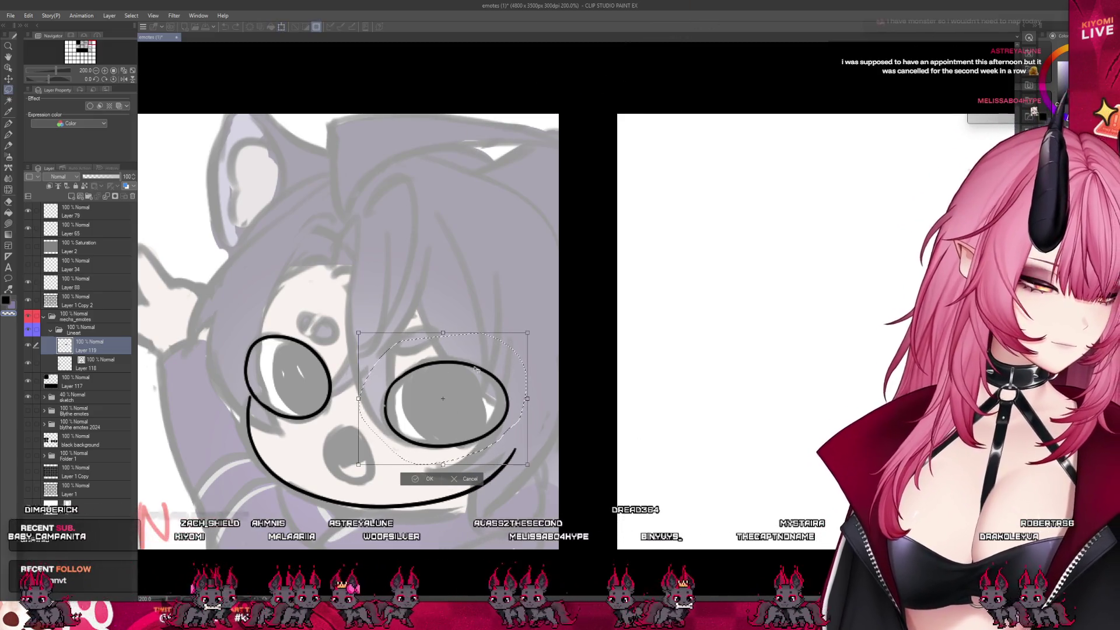
left_click_drag(443, 332, 441, 317)
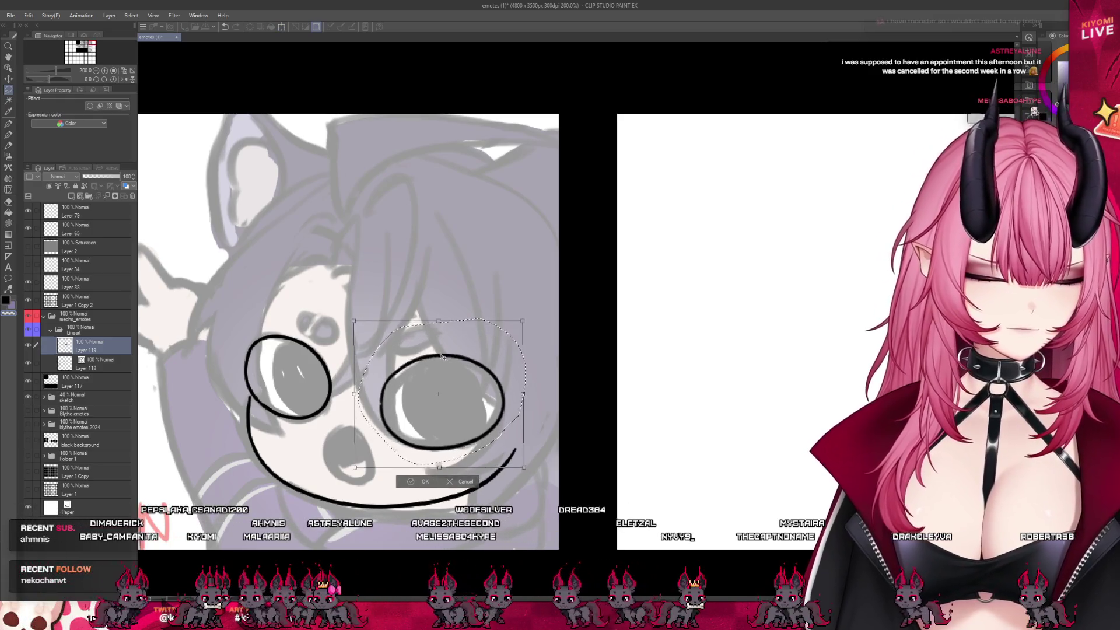
left_click(401, 479)
key("ctrl+d")
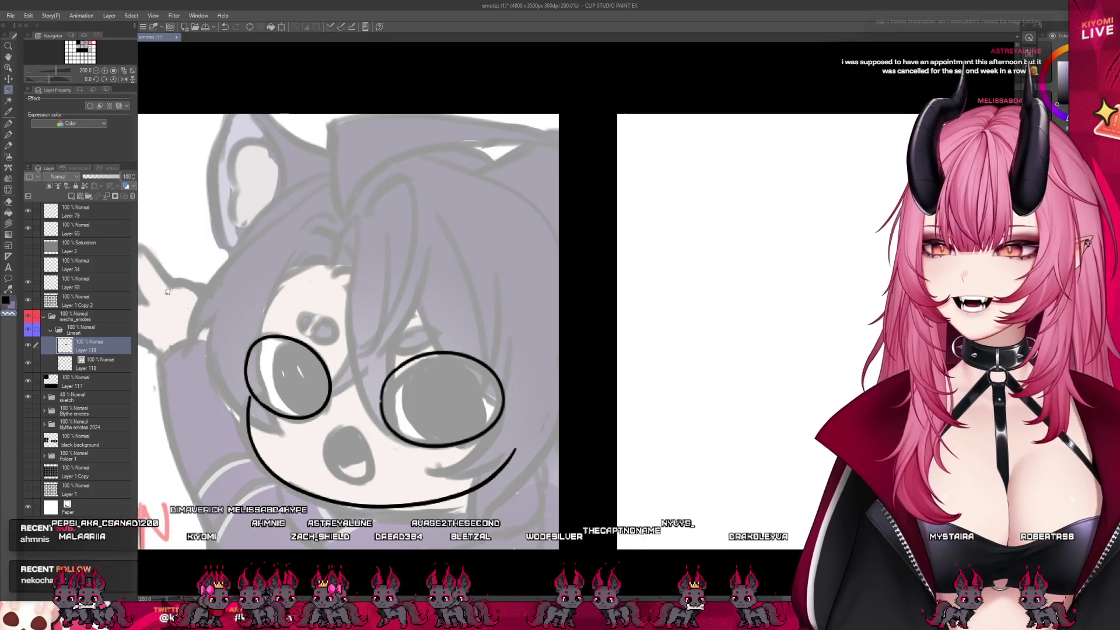
left_click(10, 124)
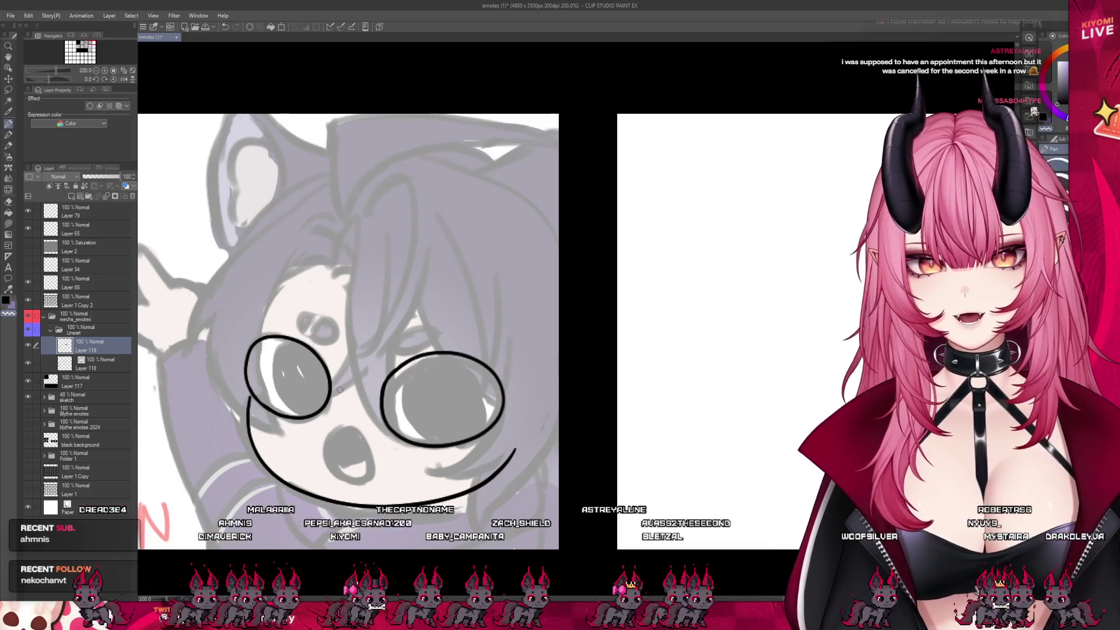
Redraw the right eye's inner curve and fill both eyes solid black.
left_click_drag(429, 357, 423, 435)
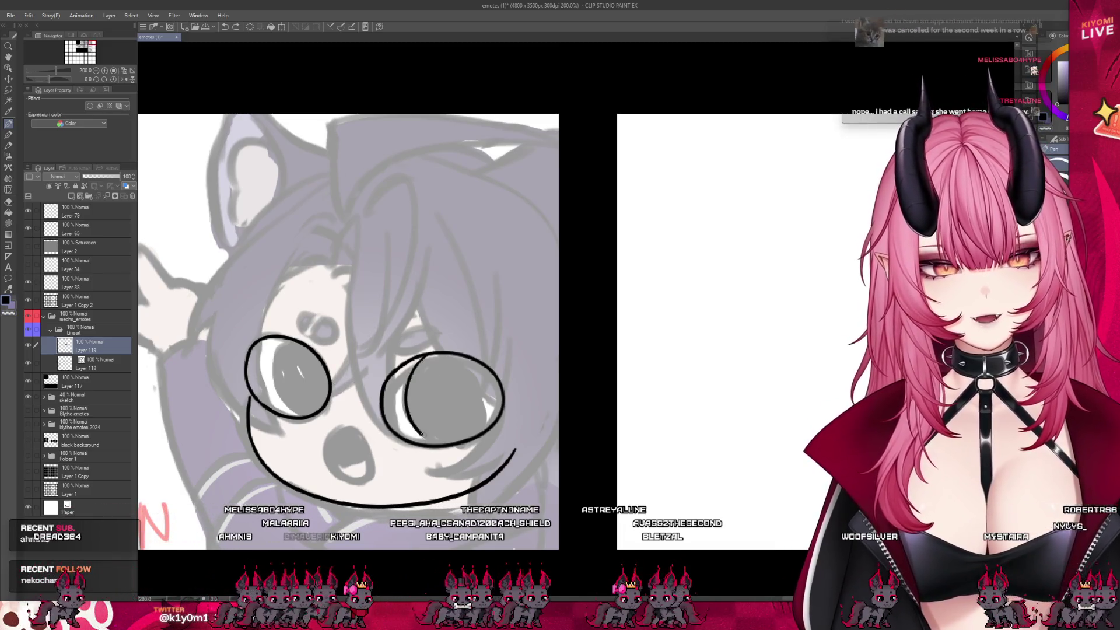
key("ctrl+z")
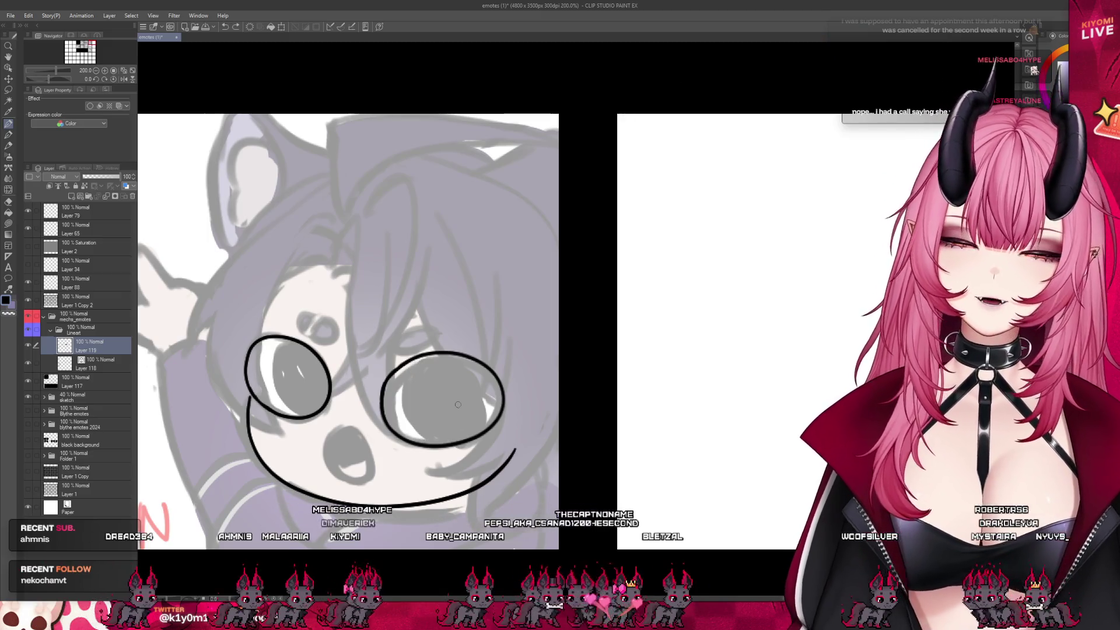
left_click_drag(404, 369, 406, 430)
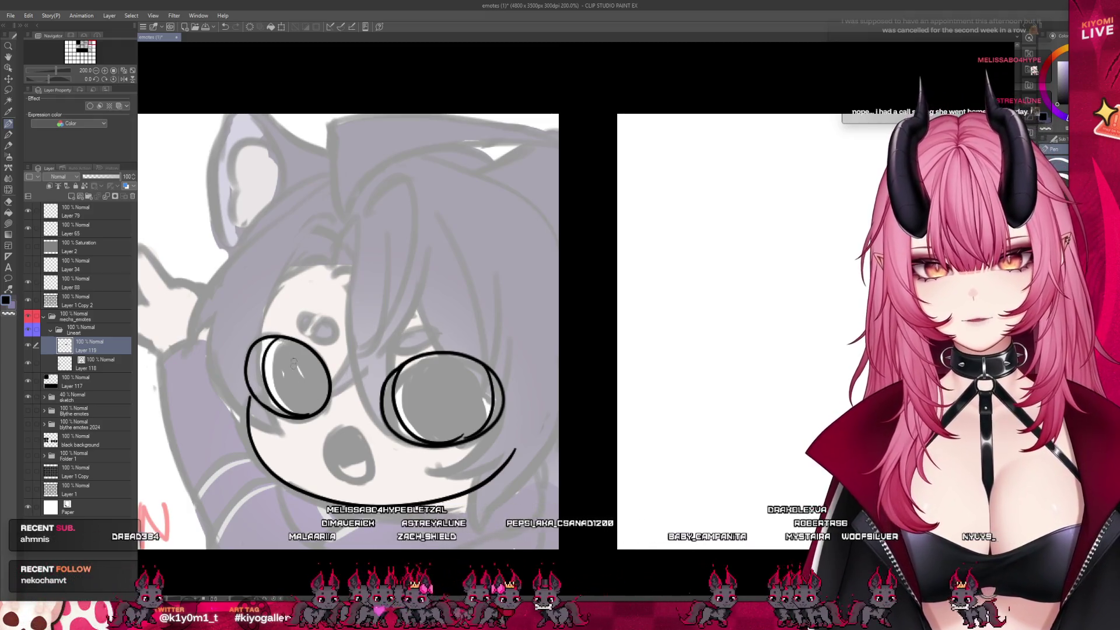
left_click(294, 377)
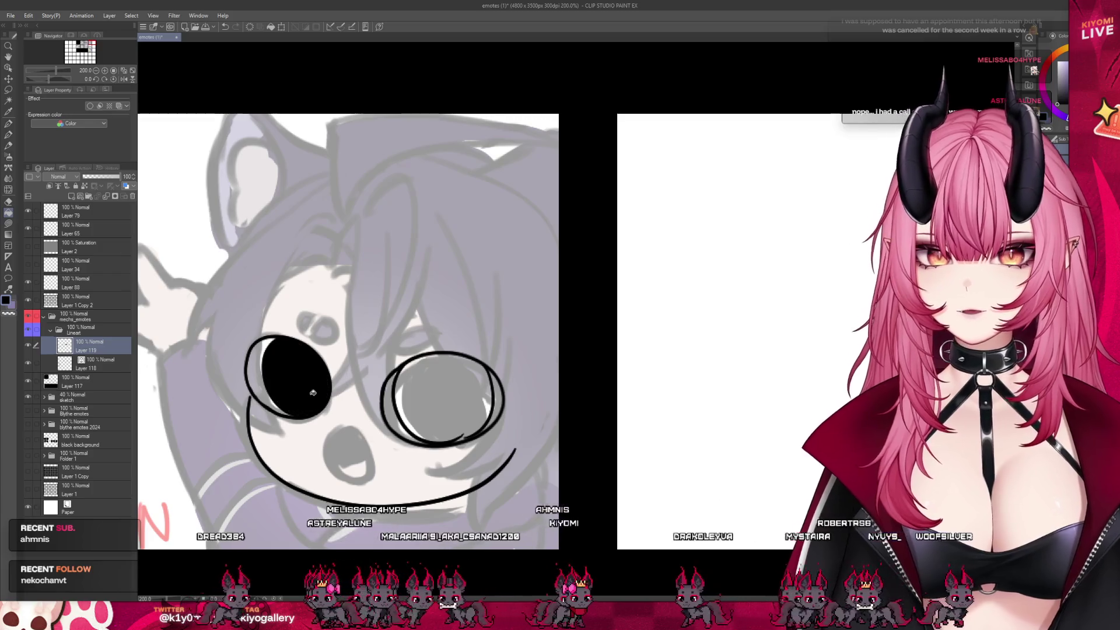
left_click(483, 398)
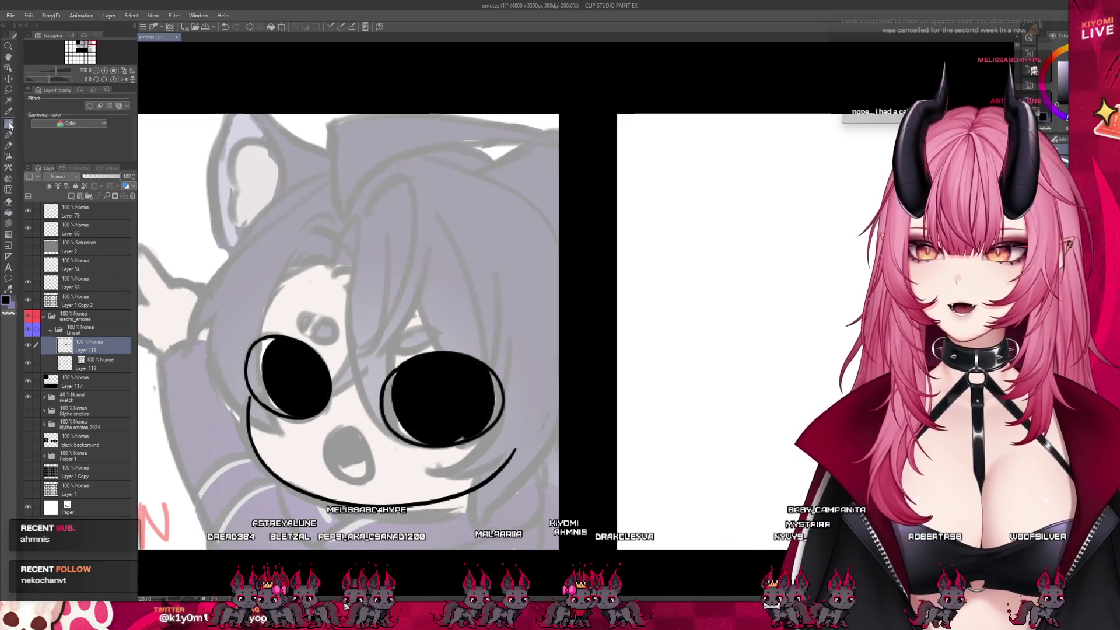
left_click(9, 124)
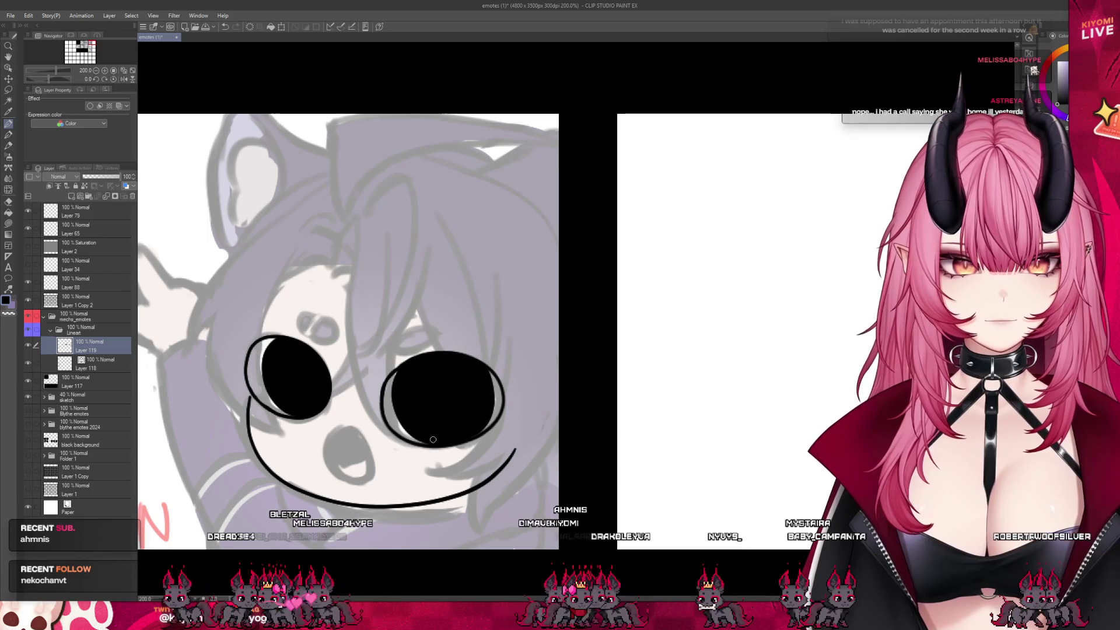
Zoom out over the emote grid and save the sheet with Ctrl+S.
scroll(457, 331, "down", 6)
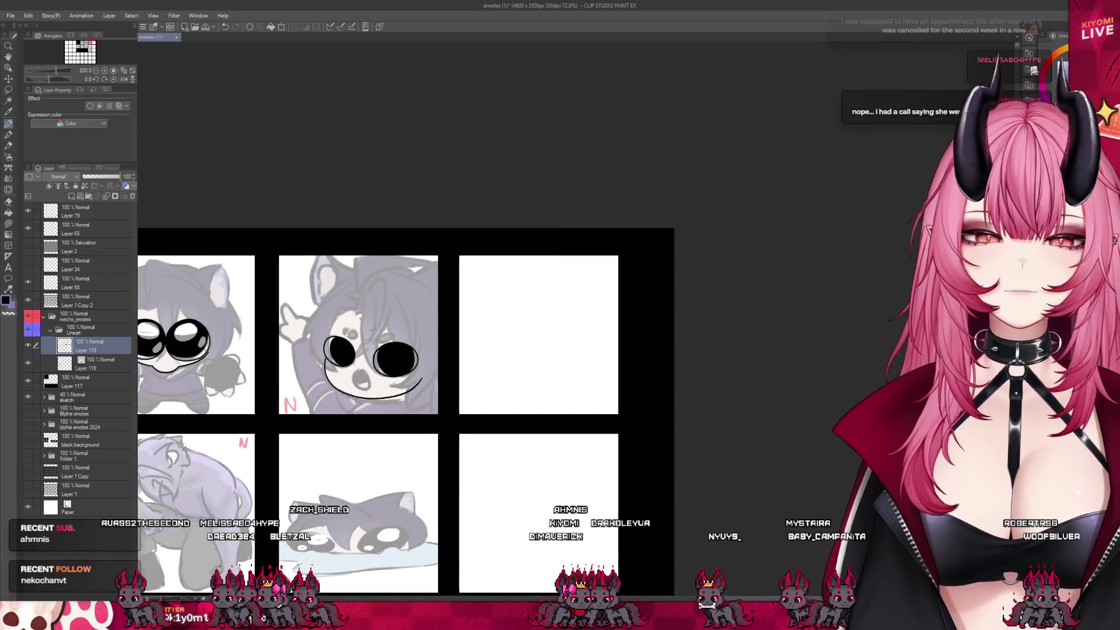
scroll(457, 331, "down", 2)
scroll(329, 346, "up", 4)
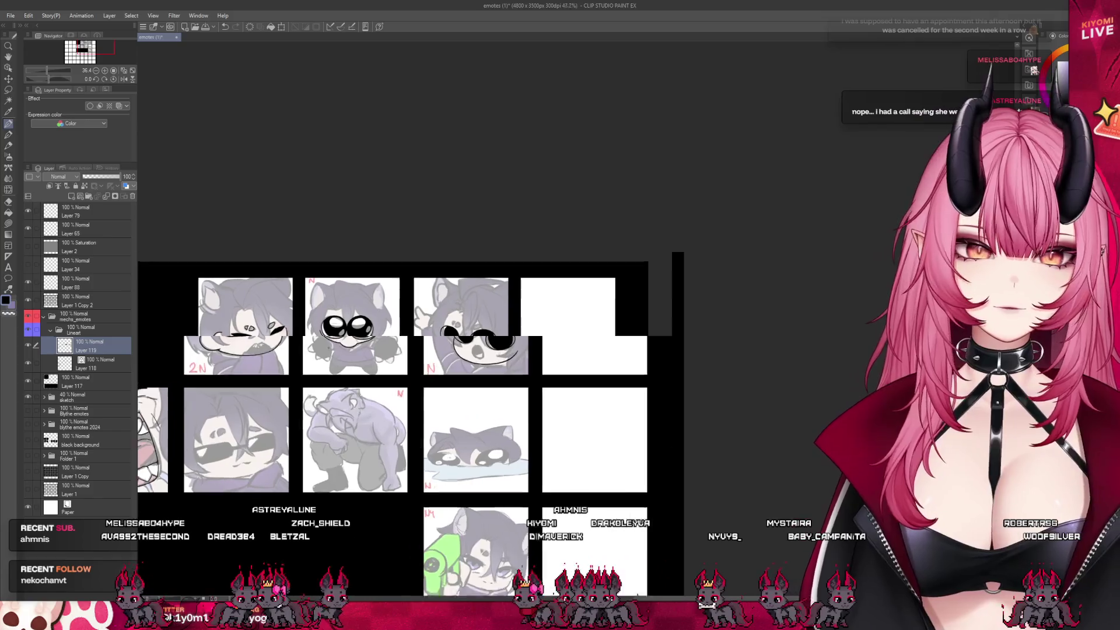
key("ctrl+s")
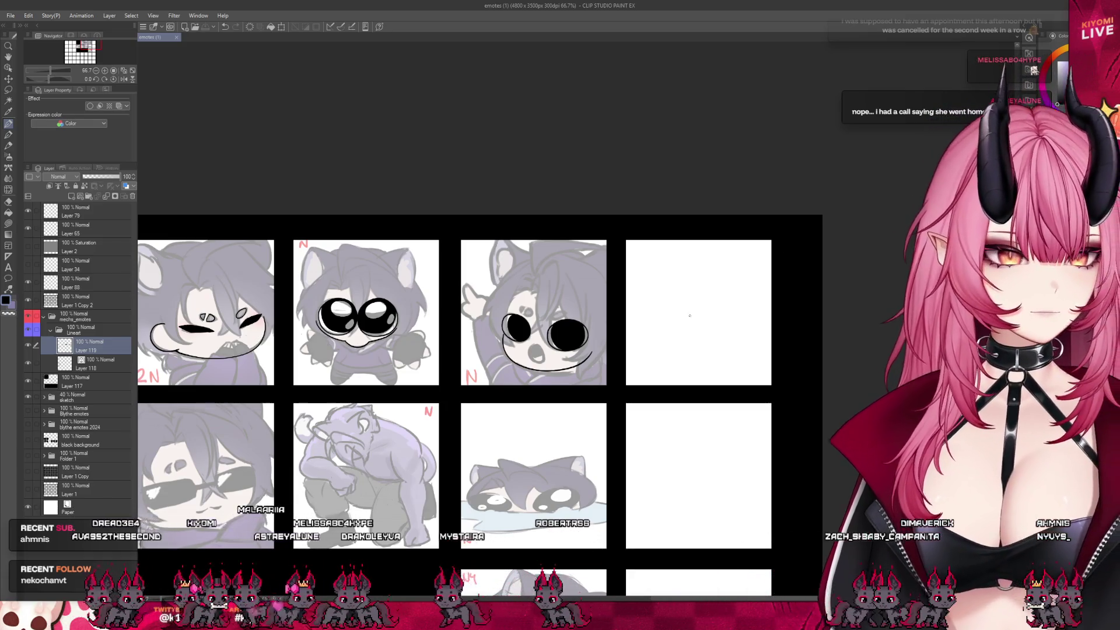
scroll(489, 321, "up", 5)
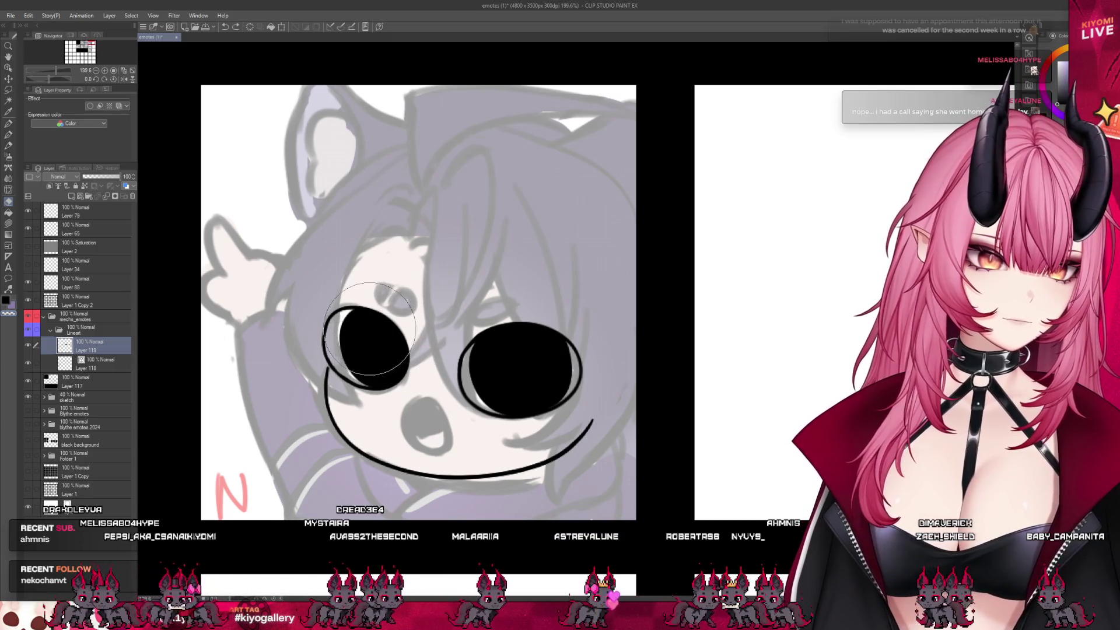
Paint grey highlights into both of the waving emote's black eyes.
left_click_drag(369, 327, 390, 347)
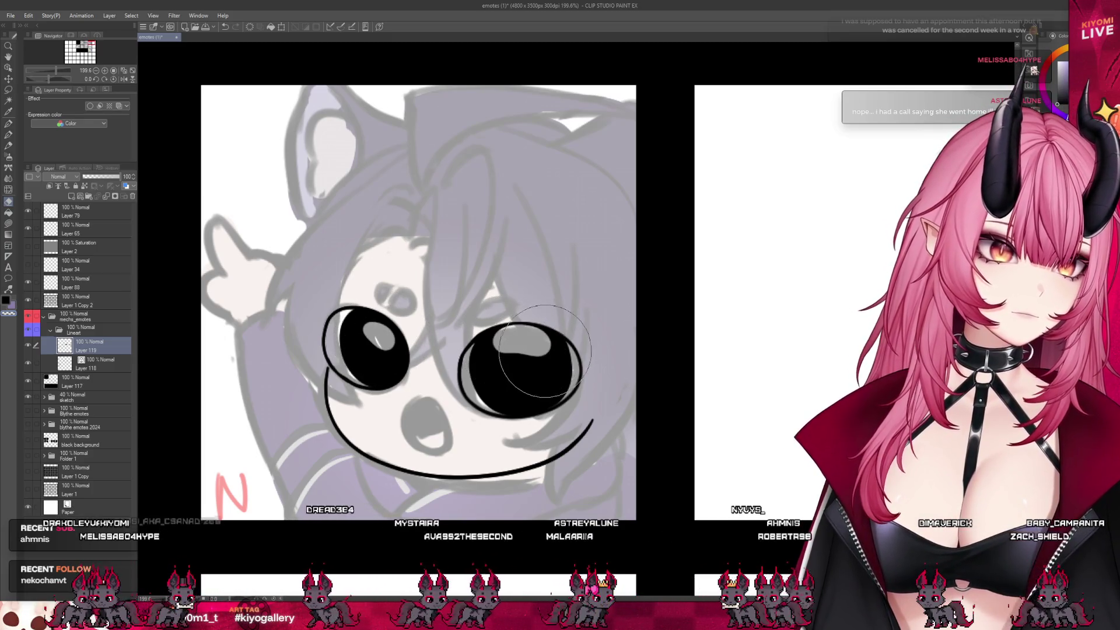
left_click_drag(508, 345, 525, 349)
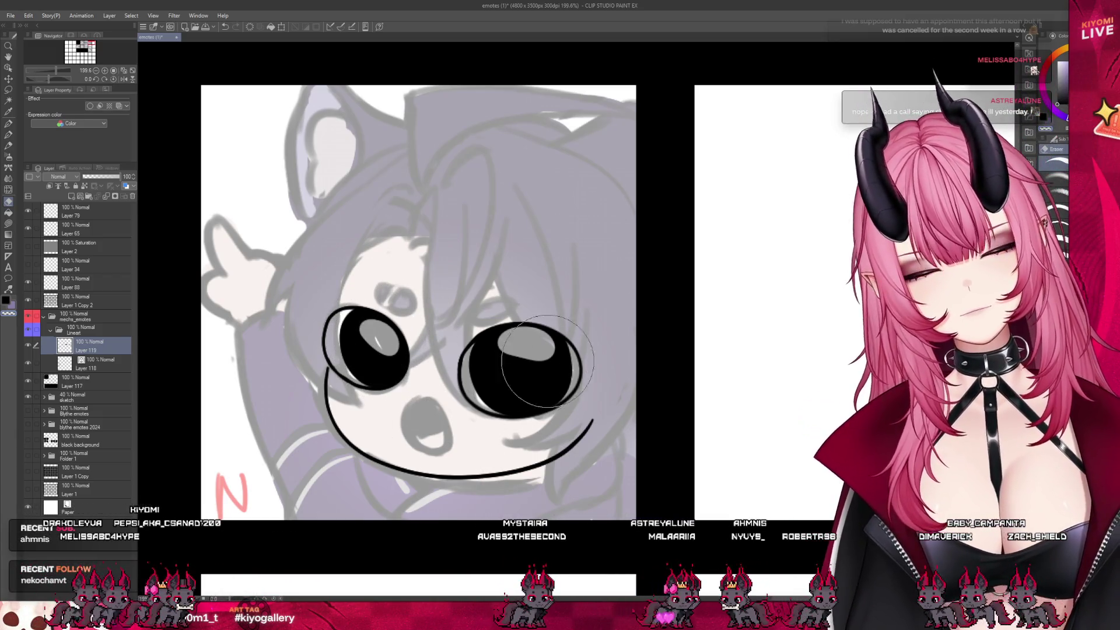
scroll(467, 300, "down", 3)
scroll(477, 302, "down", 2)
scroll(408, 291, "up", 1)
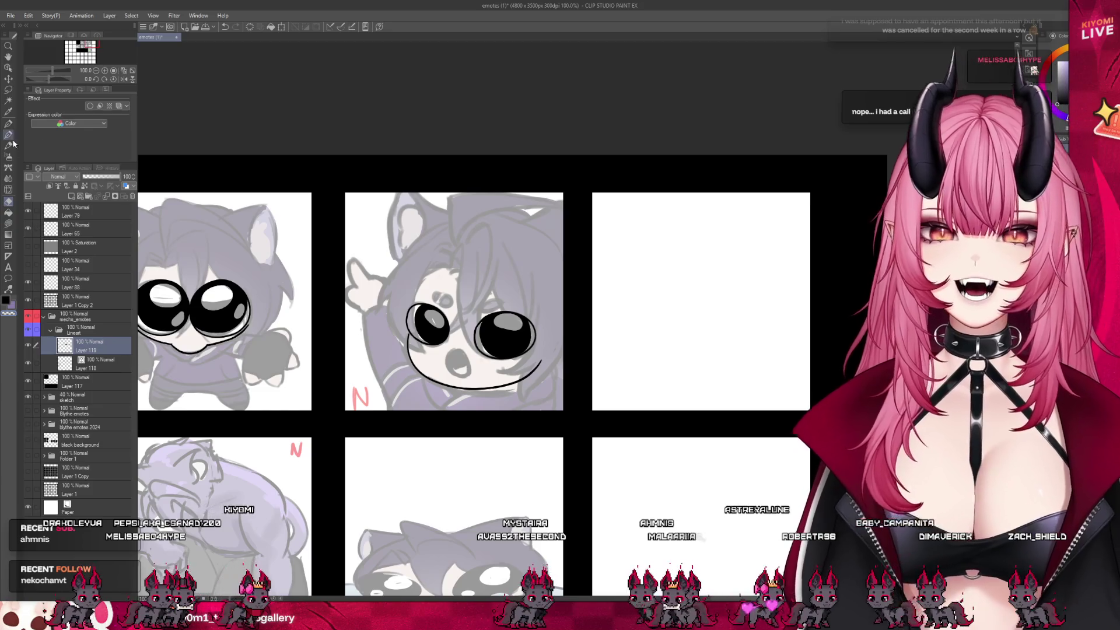
Zoom in, return to Layer 118, and close the mouth stroke into a black oval.
key("ctrl+plus")
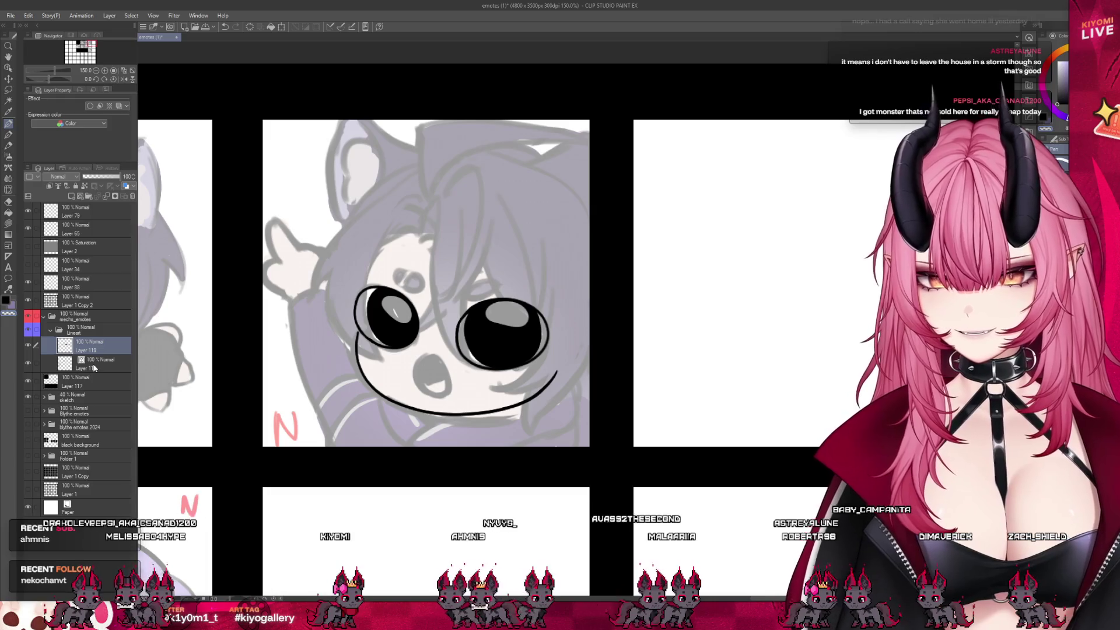
left_click(93, 363)
scroll(431, 354, "up", 2)
scroll(431, 354, "up", 2)
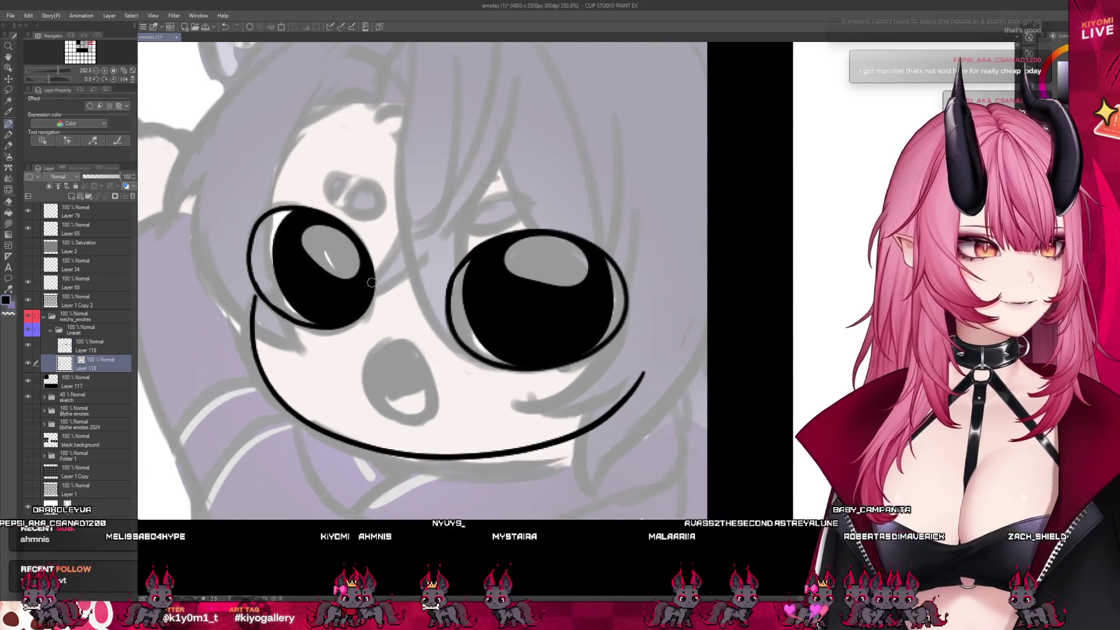
left_click(94, 346)
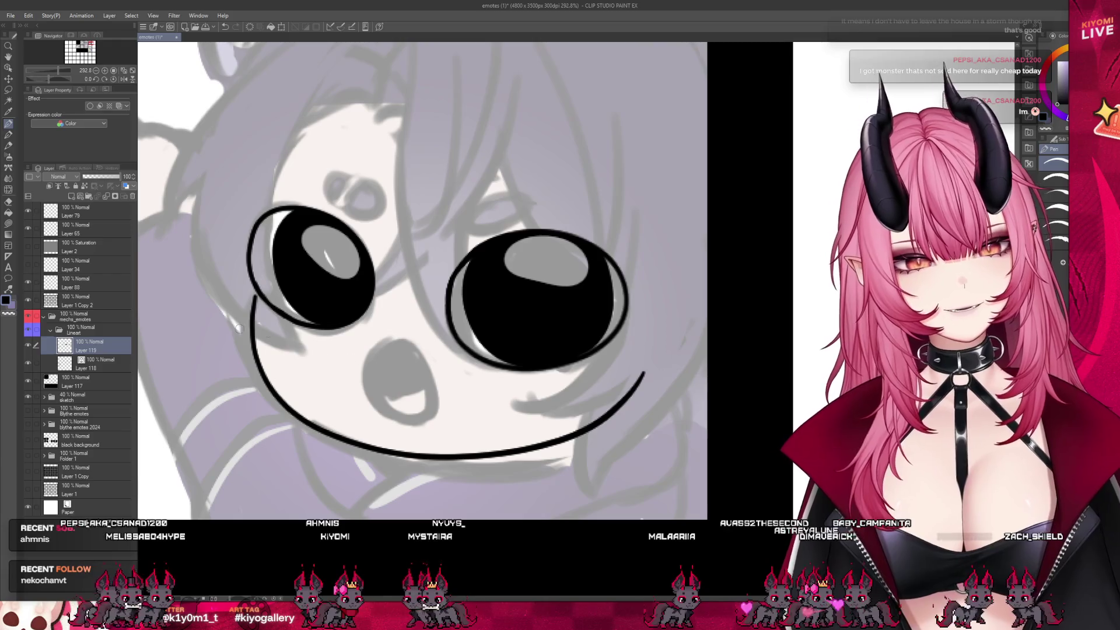
left_click(96, 370)
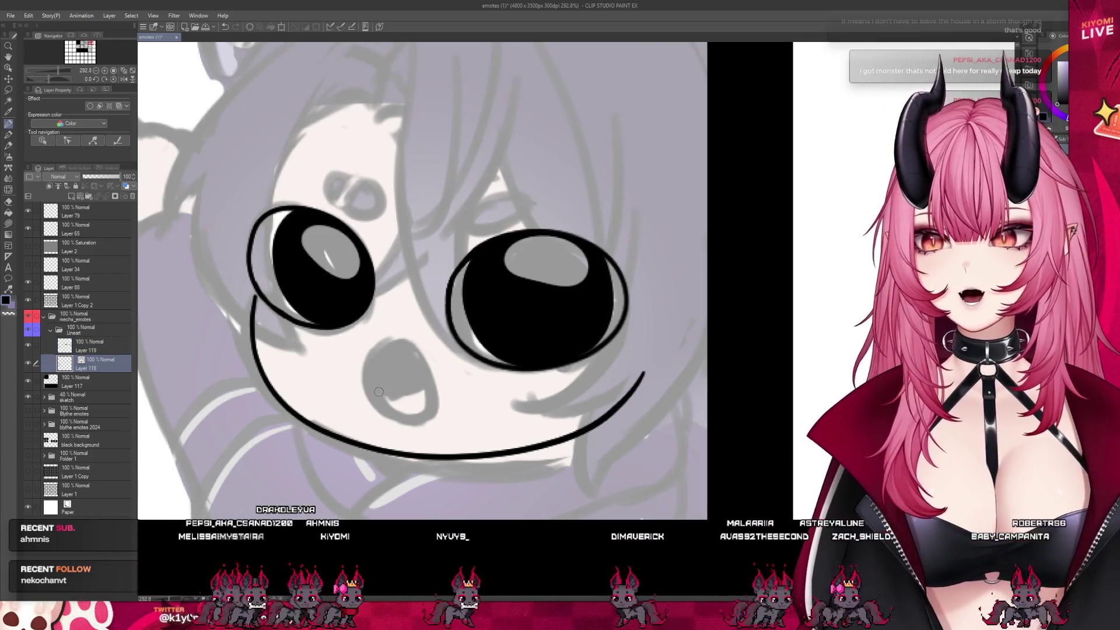
left_click_drag(396, 340, 434, 397)
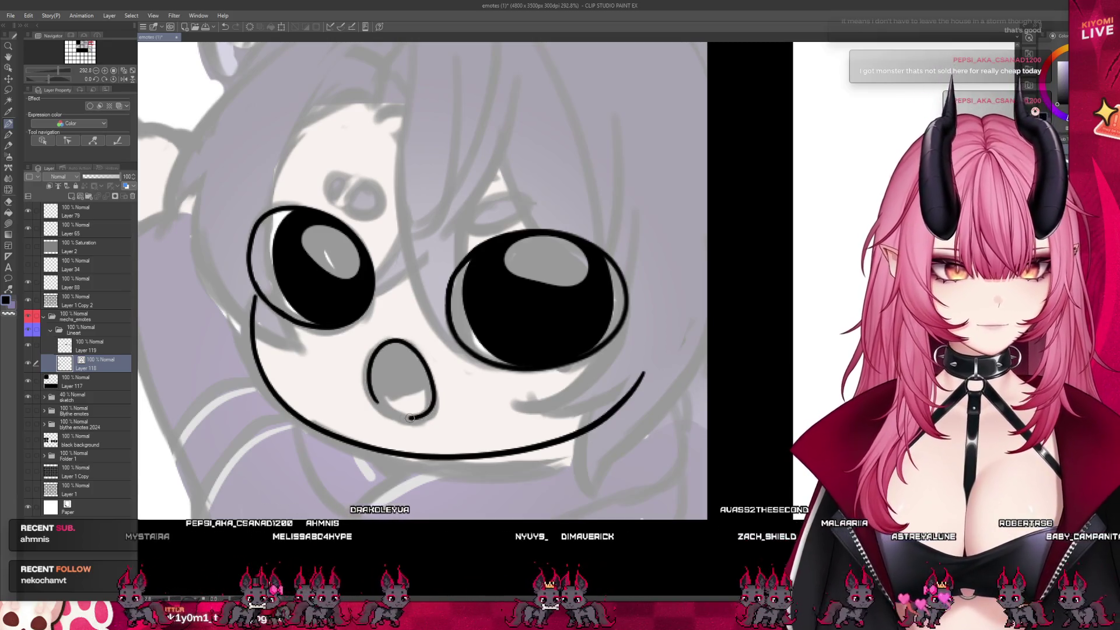
Draw small oval eyebrows above both eyes, erasing and redrawing part of the left one.
left_click_drag(469, 207, 498, 210)
key("ctrl+z")
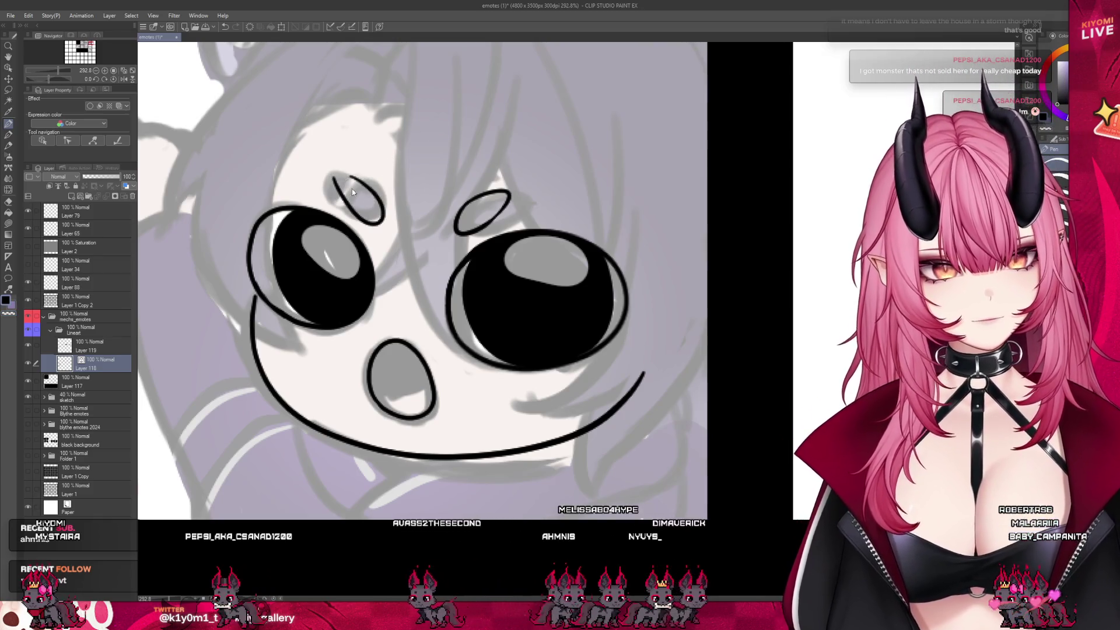
left_click_drag(335, 179, 380, 221)
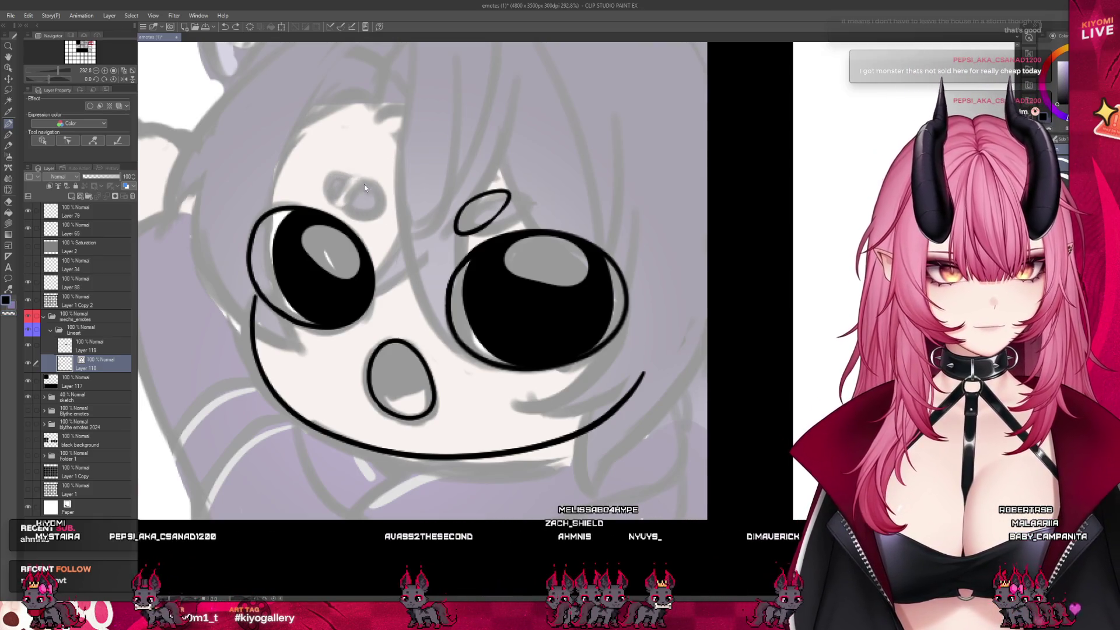
left_click_drag(338, 170, 374, 194)
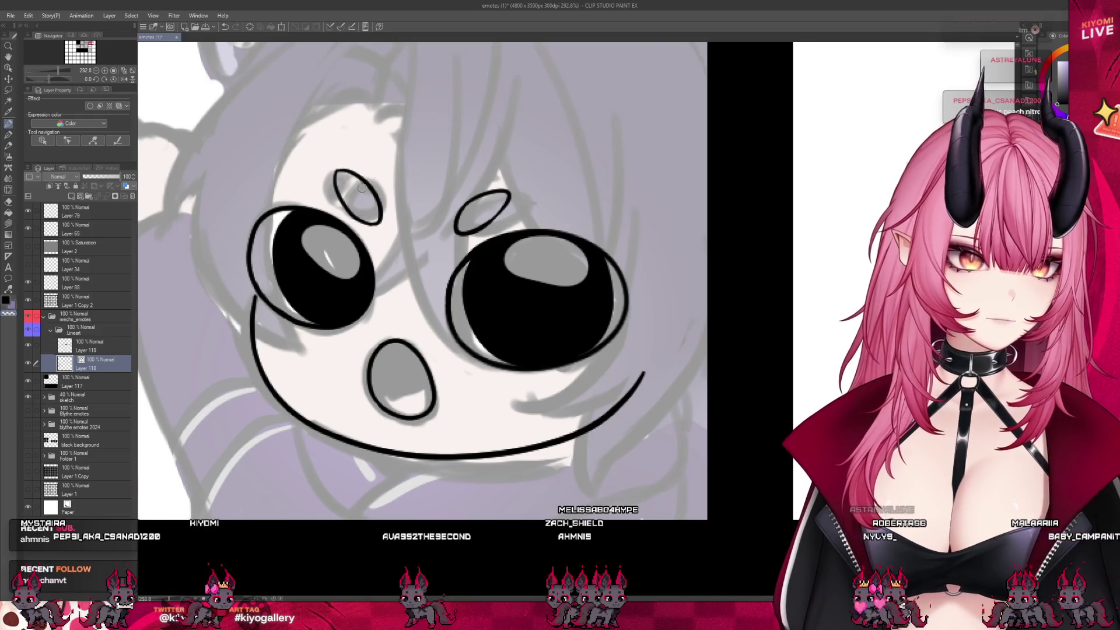
left_click_drag(362, 188, 373, 178)
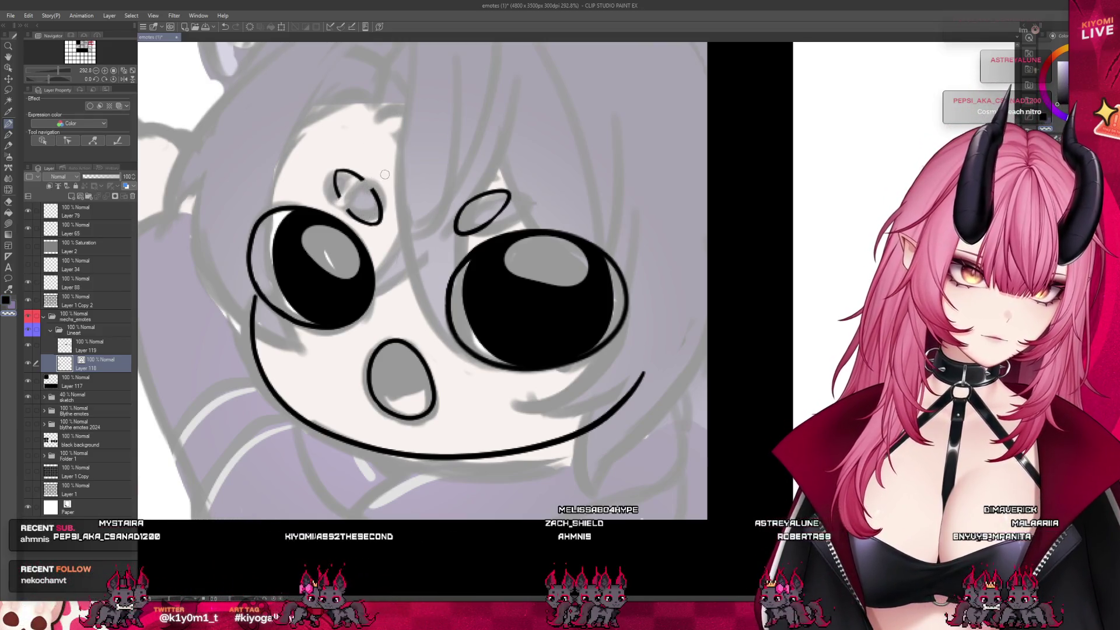
left_click_drag(376, 190, 346, 192)
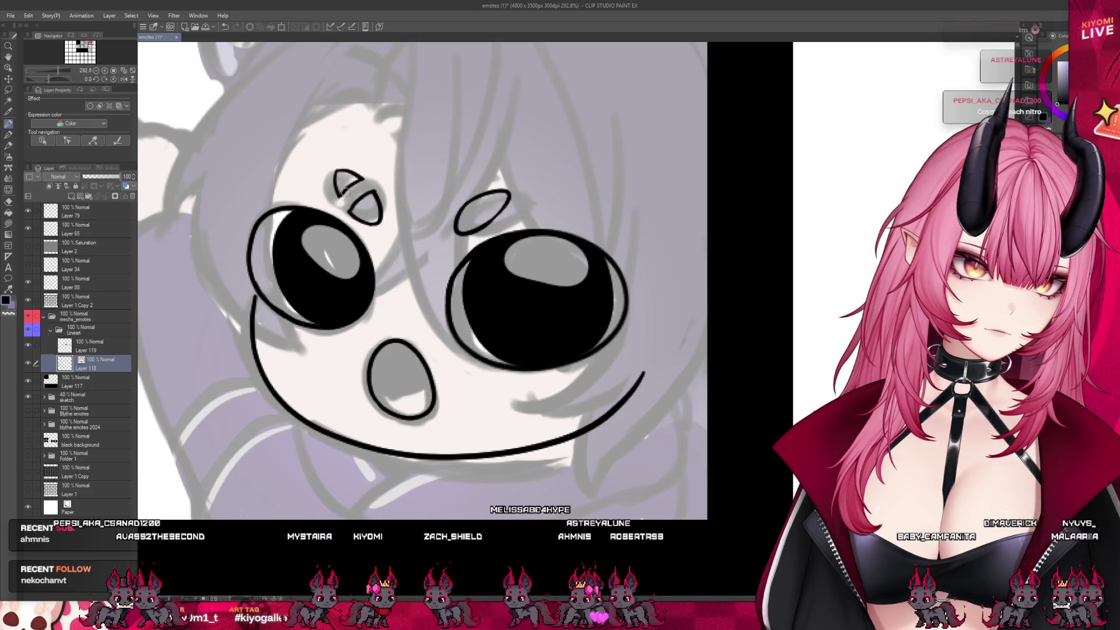
scroll(361, 112, "down", 4)
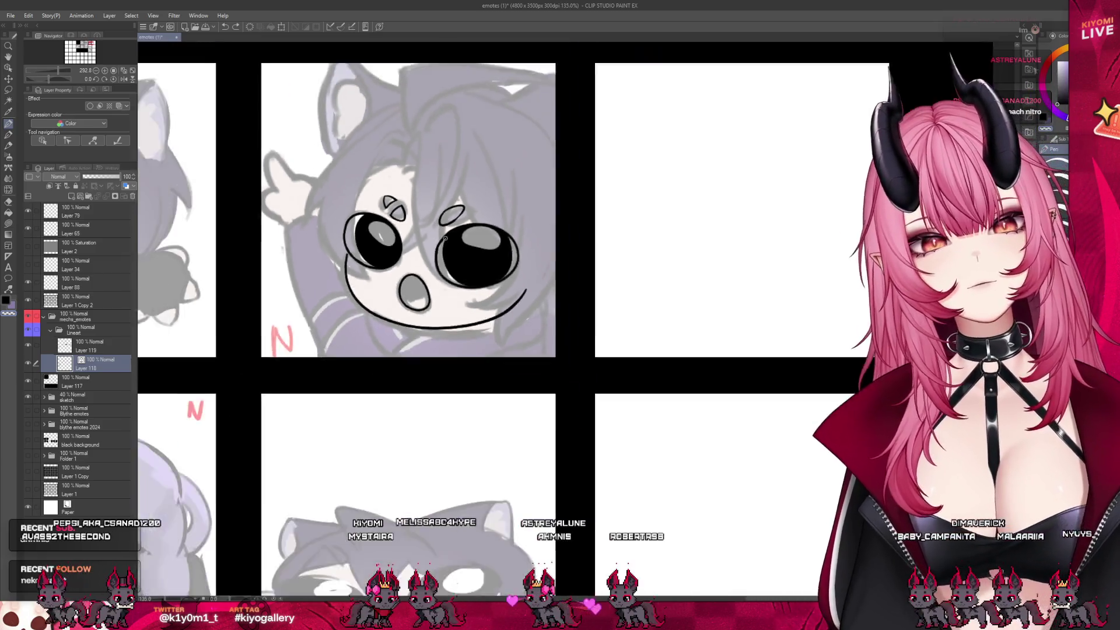
Hide the sketch folder and zoom out to see the three faces as clean black lineart.
scroll(361, 112, "up", 1)
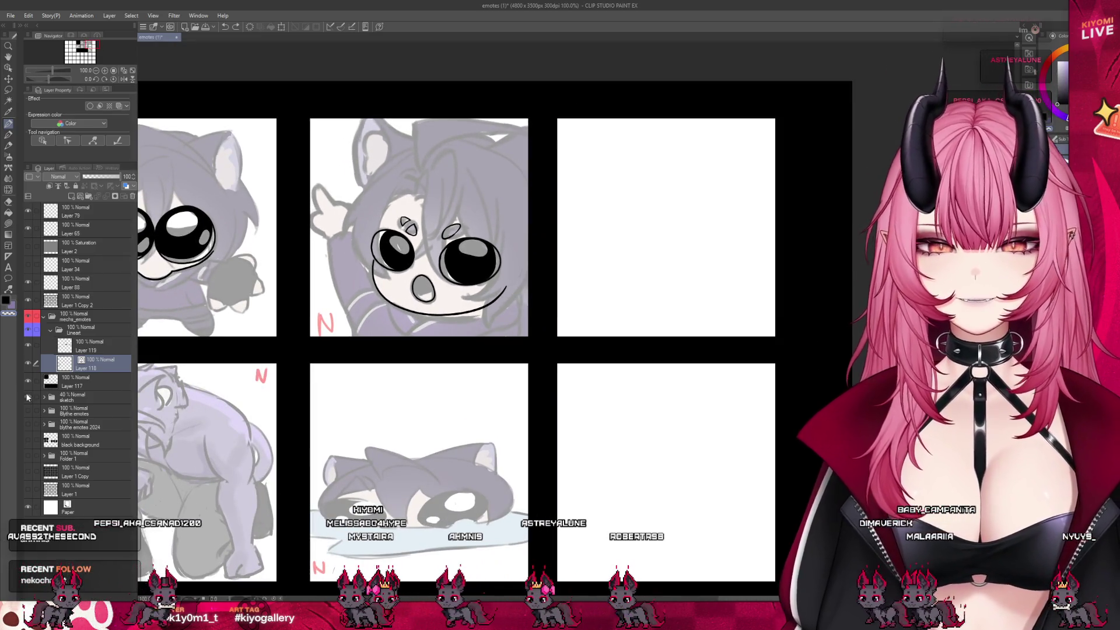
left_click(27, 397)
scroll(497, 277, "down", 2)
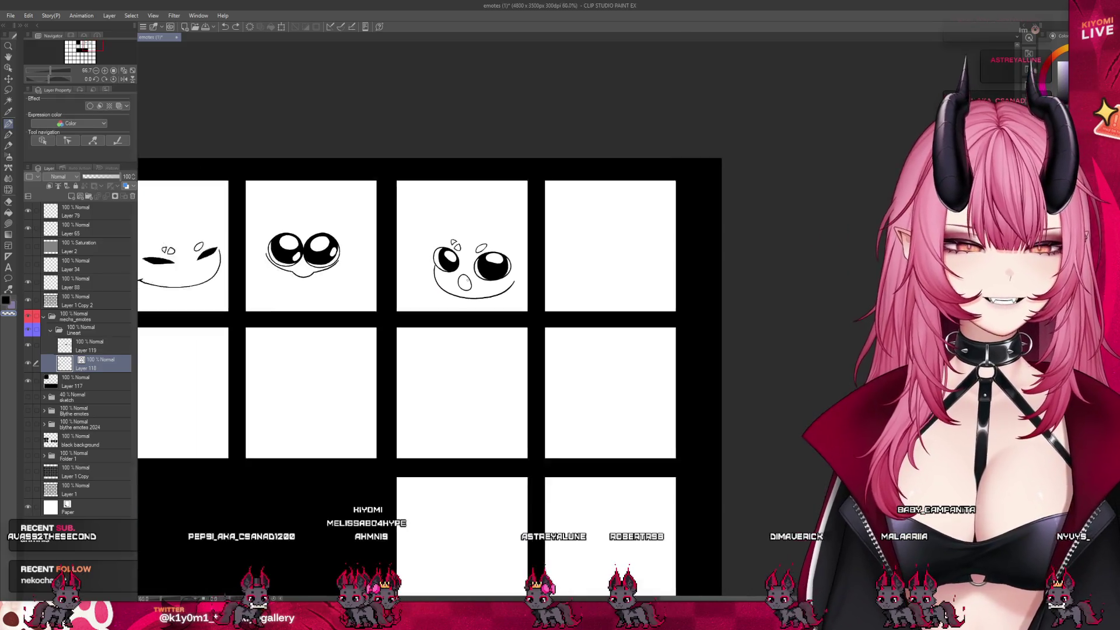
scroll(480, 264, "up", 1)
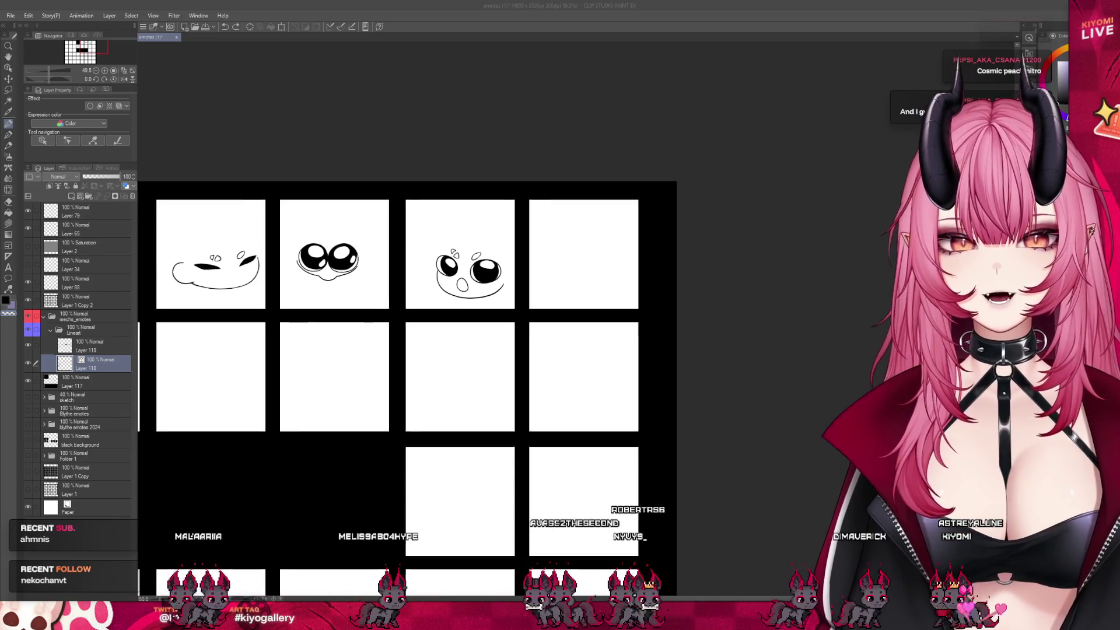
On Layer 119, lasso the right eye and squash it slightly shorter, then deselect.
scroll(467, 237, "up", 5)
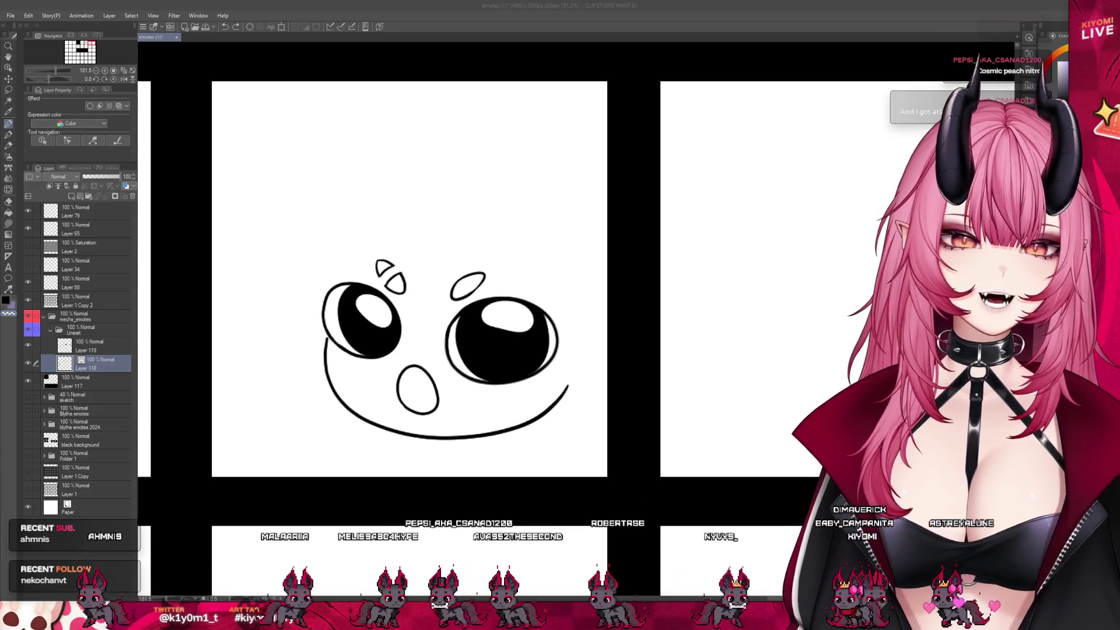
left_click(111, 364)
key("m")
left_click(129, 346)
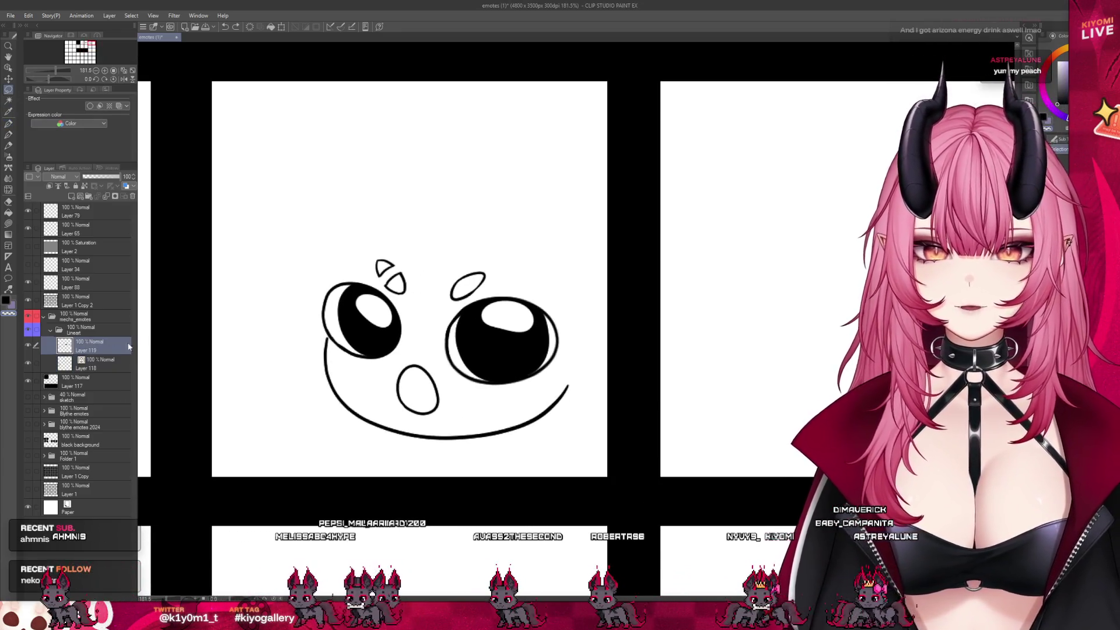
left_click_drag(455, 396, 550, 301)
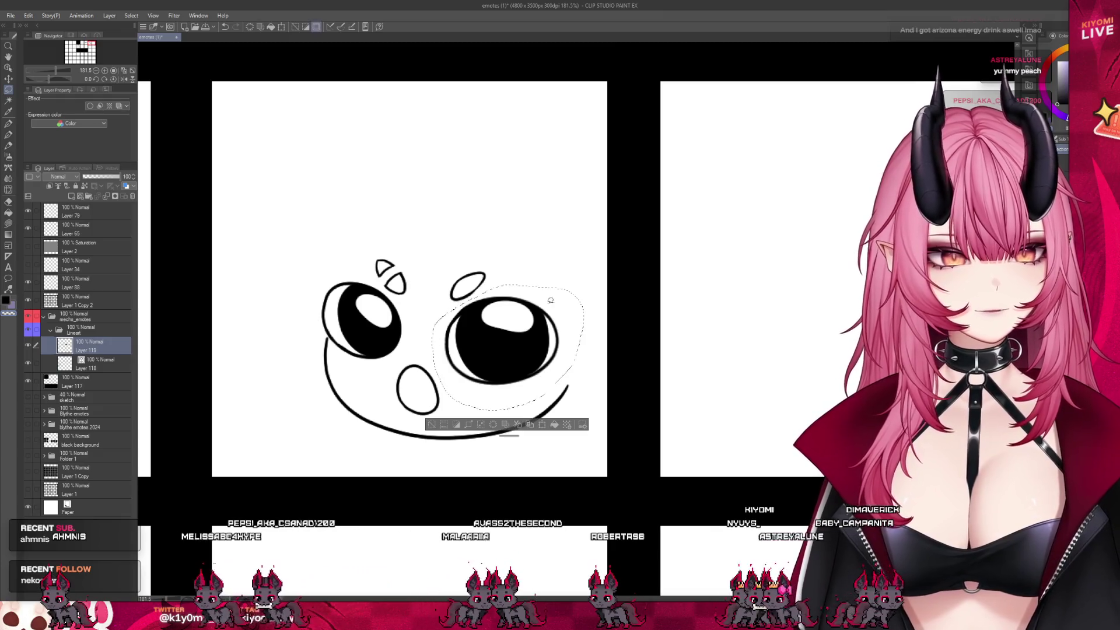
left_click(541, 425)
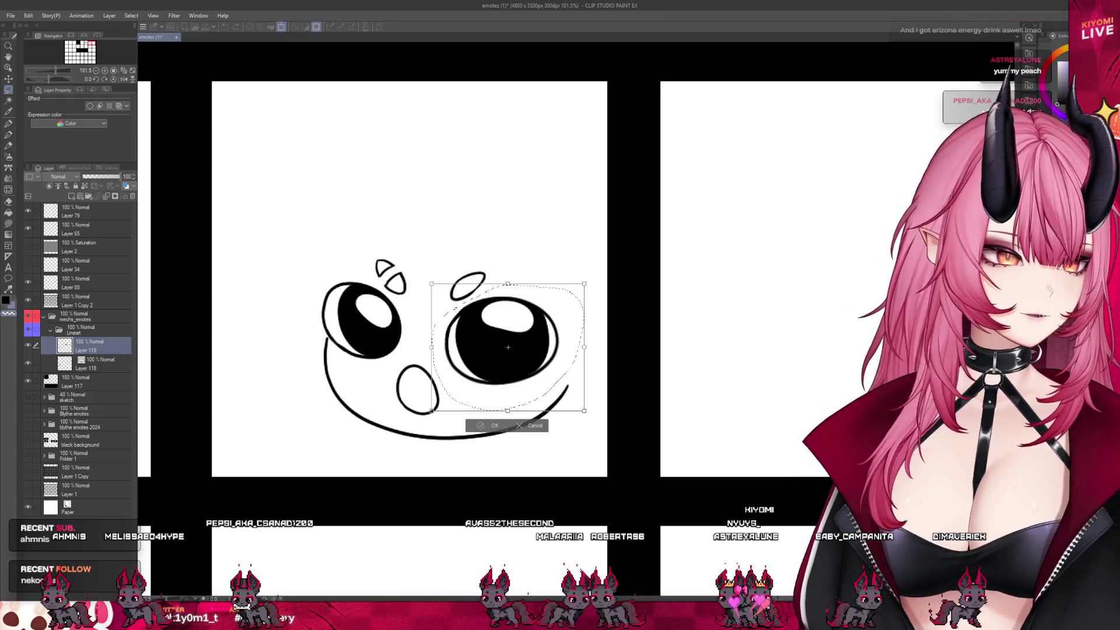
left_click_drag(507, 412, 508, 405)
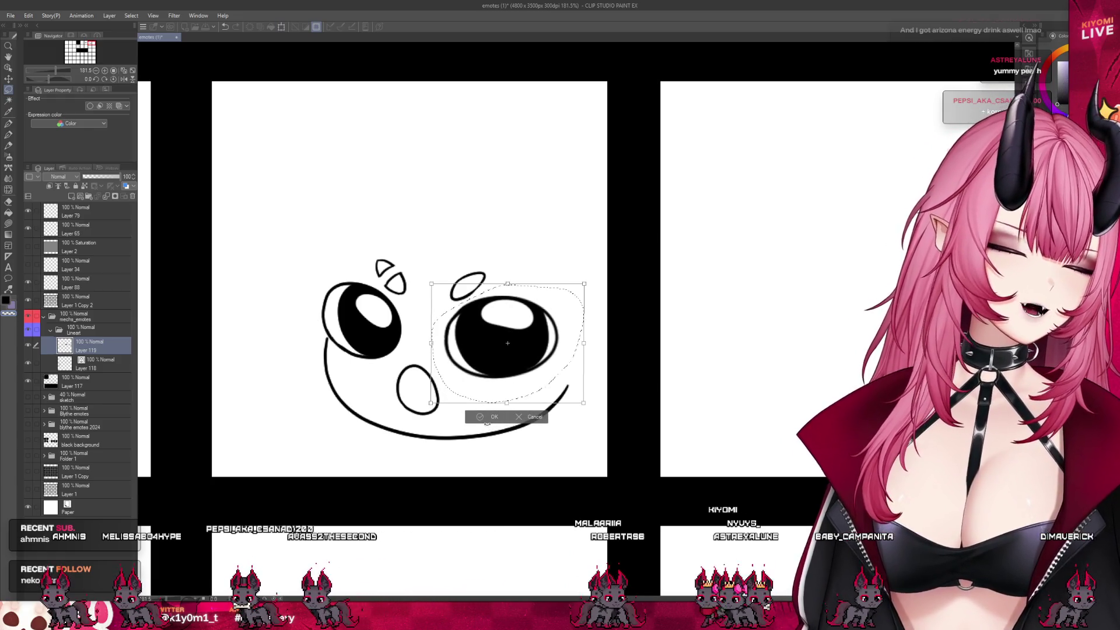
left_click(488, 417)
left_click(428, 416)
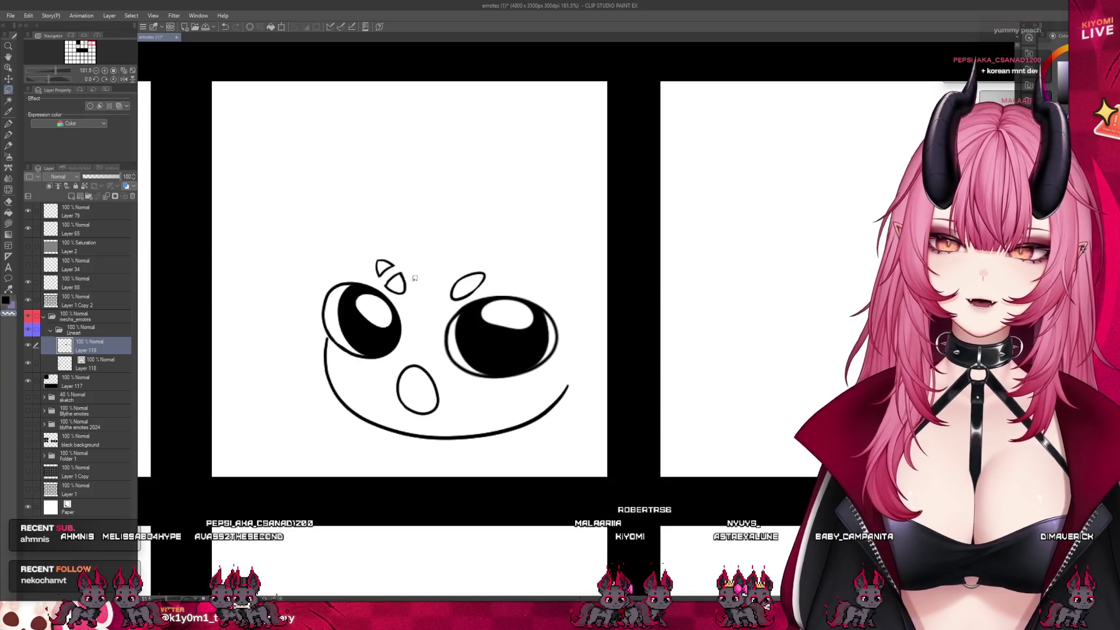
With the pen, thicken the right eye's right edge, undoing the unwanted inner and lower strokes.
scroll(415, 278, "down", 3)
scroll(415, 279, "up", 4)
left_click(8, 123)
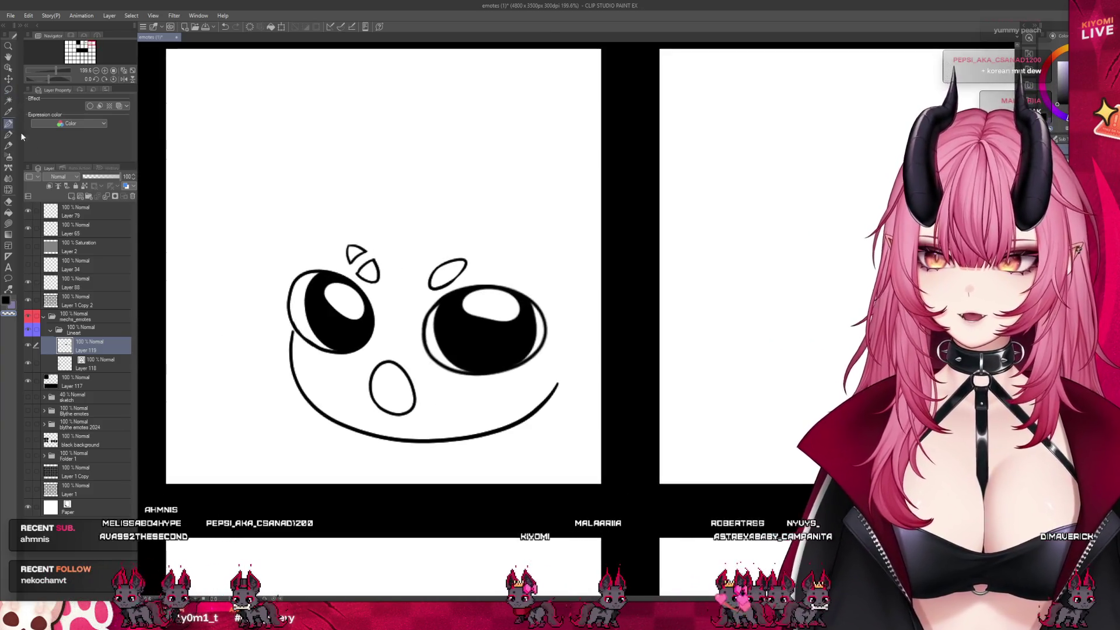
scroll(434, 350, "up", 2)
key("ctrl+z")
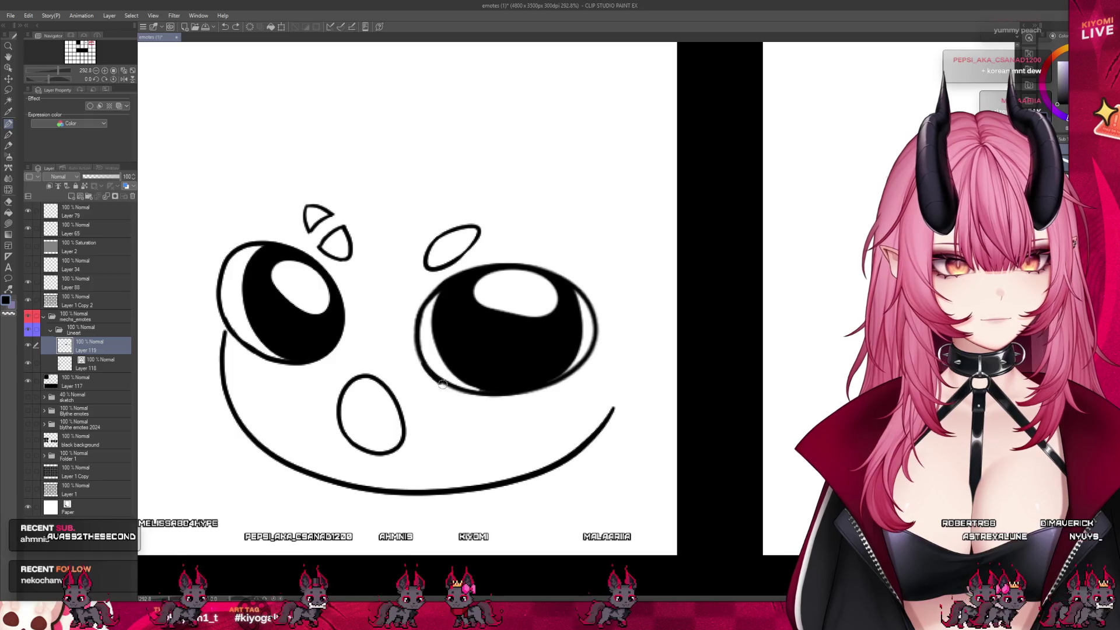
left_click_drag(450, 378, 502, 397)
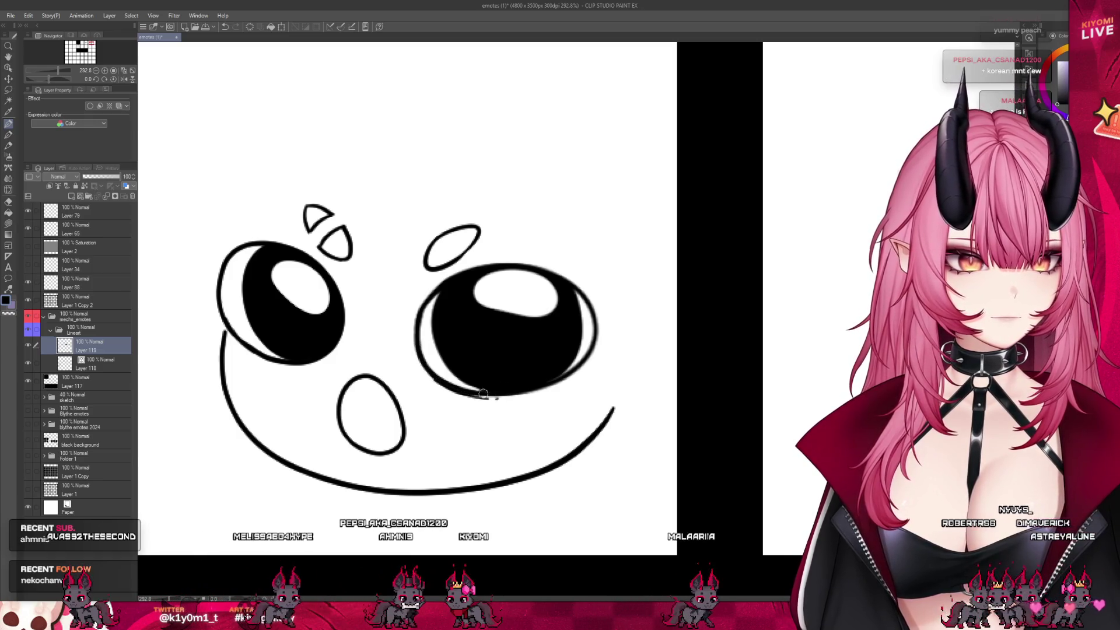
key("ctrl+z")
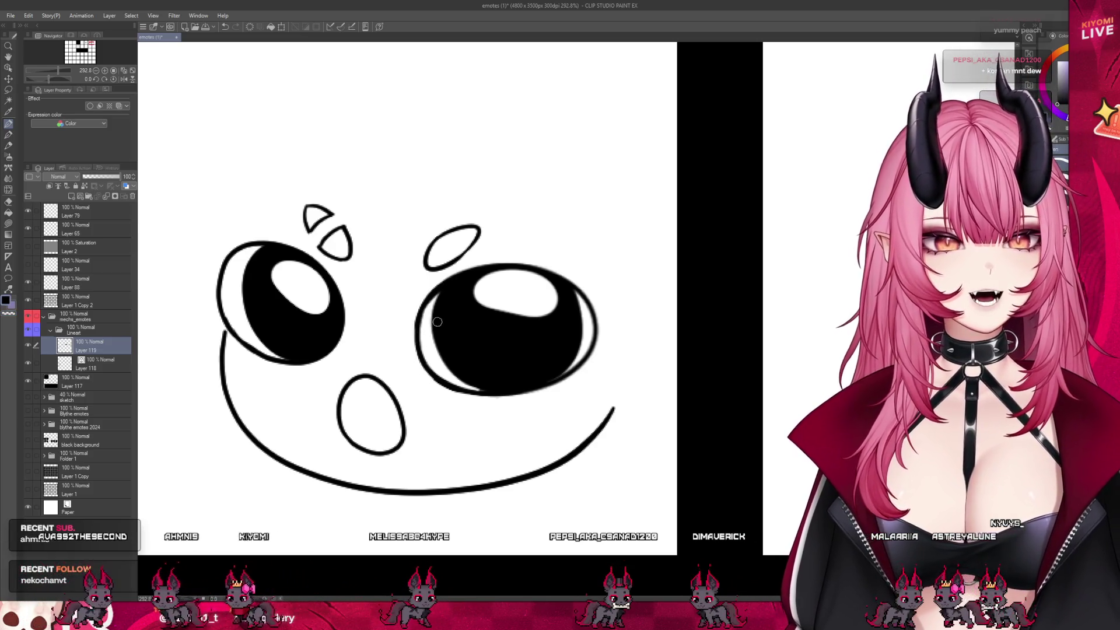
scroll(513, 286, "down", 1)
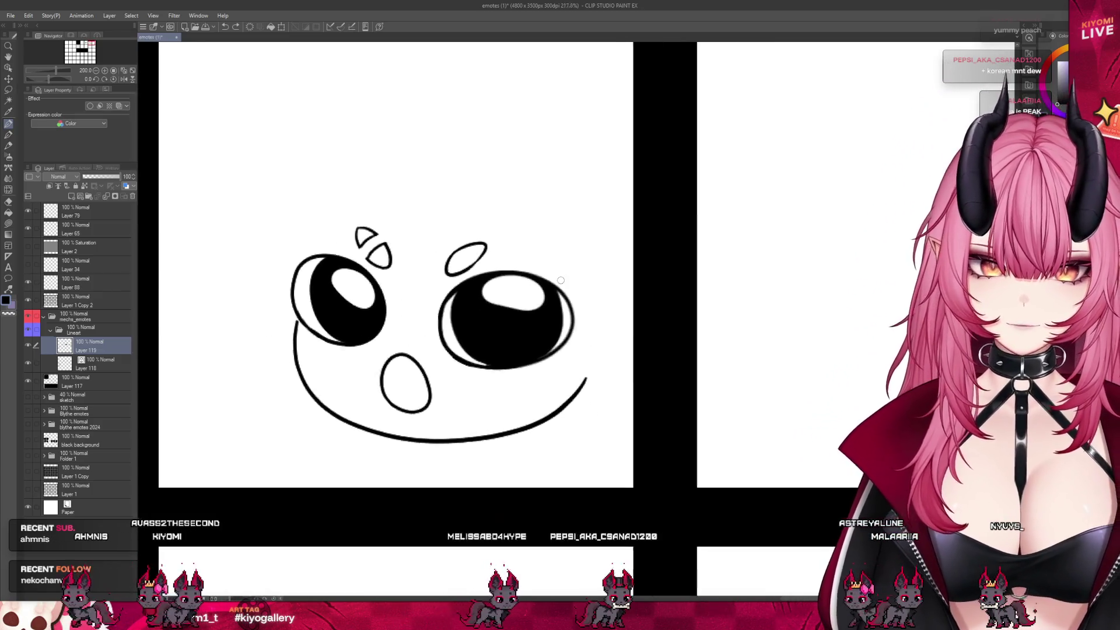
scroll(561, 280, "up", 2)
left_click_drag(561, 280, 570, 335)
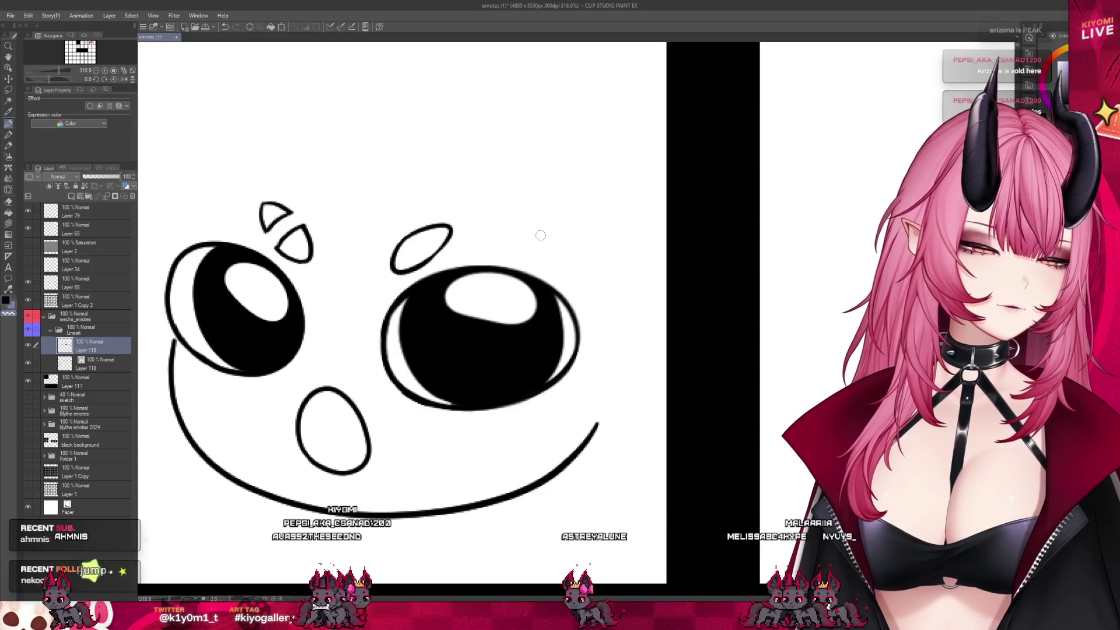
Show the sketch folder again beneath the lineart.
scroll(507, 266, "down", 1)
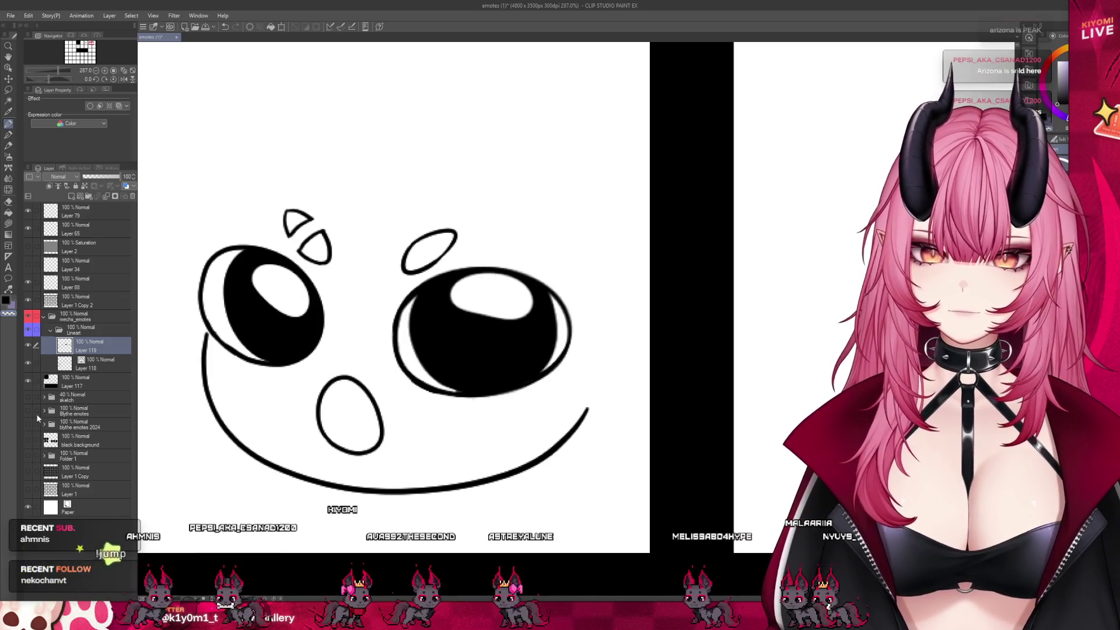
left_click(27, 397)
left_click(76, 397)
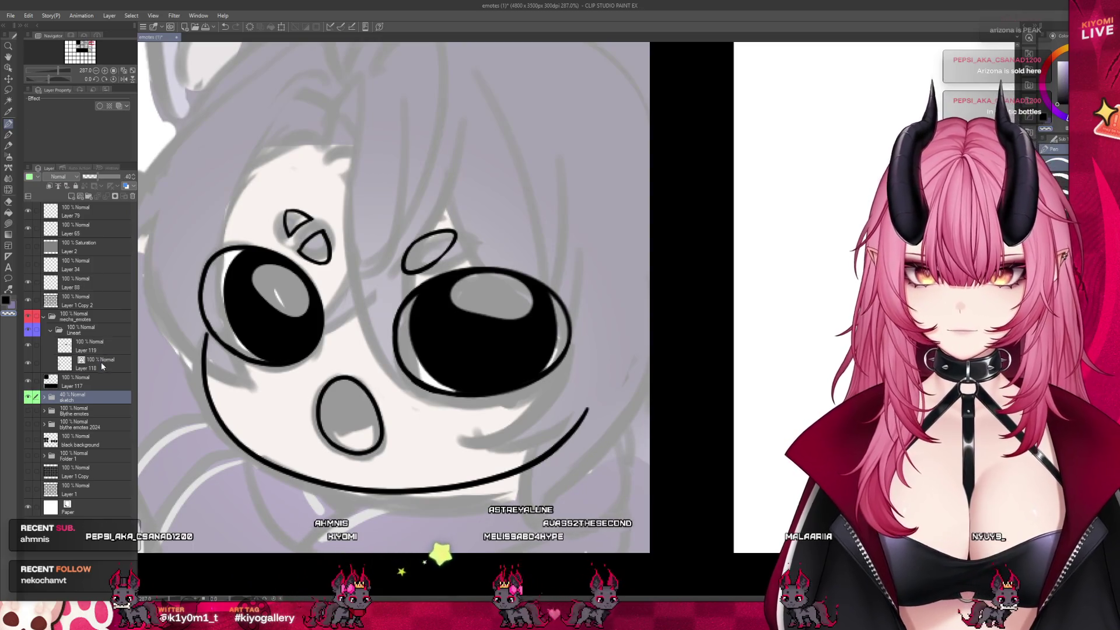
Make Layer 118 the working layer and hide the sketch to check the waving chibi's lineart.
left_click(99, 364)
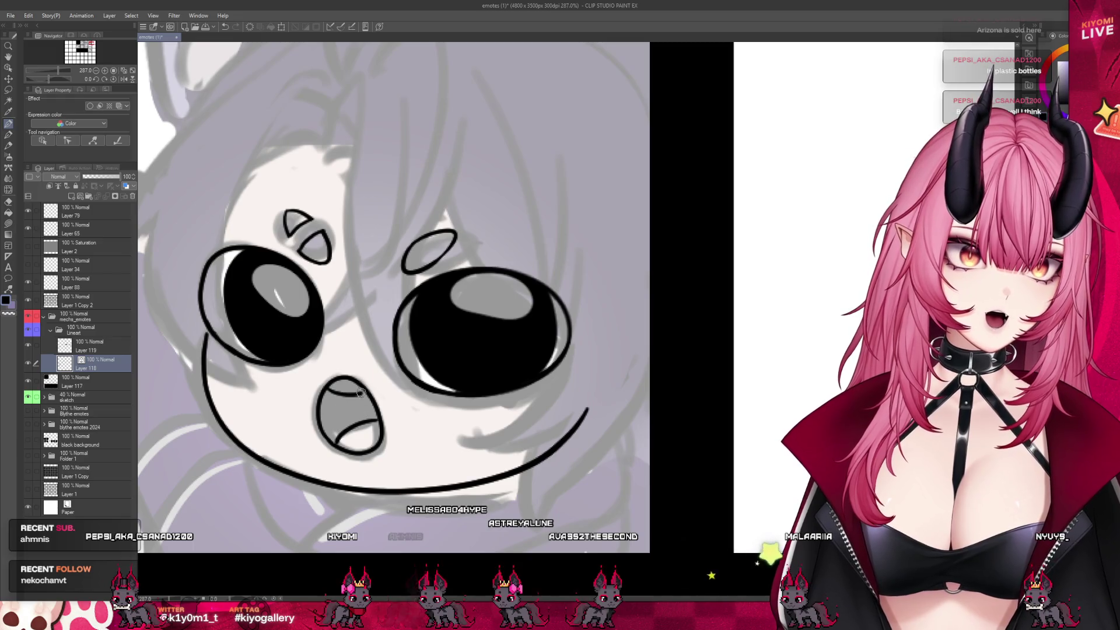
left_click(28, 398)
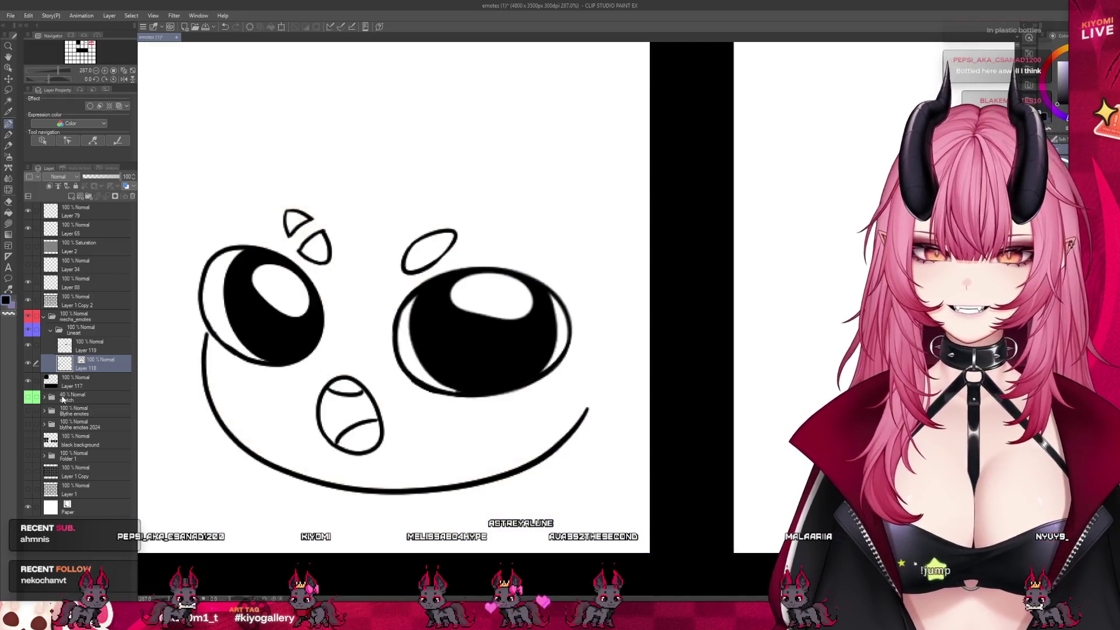
scroll(497, 338, "down", 10)
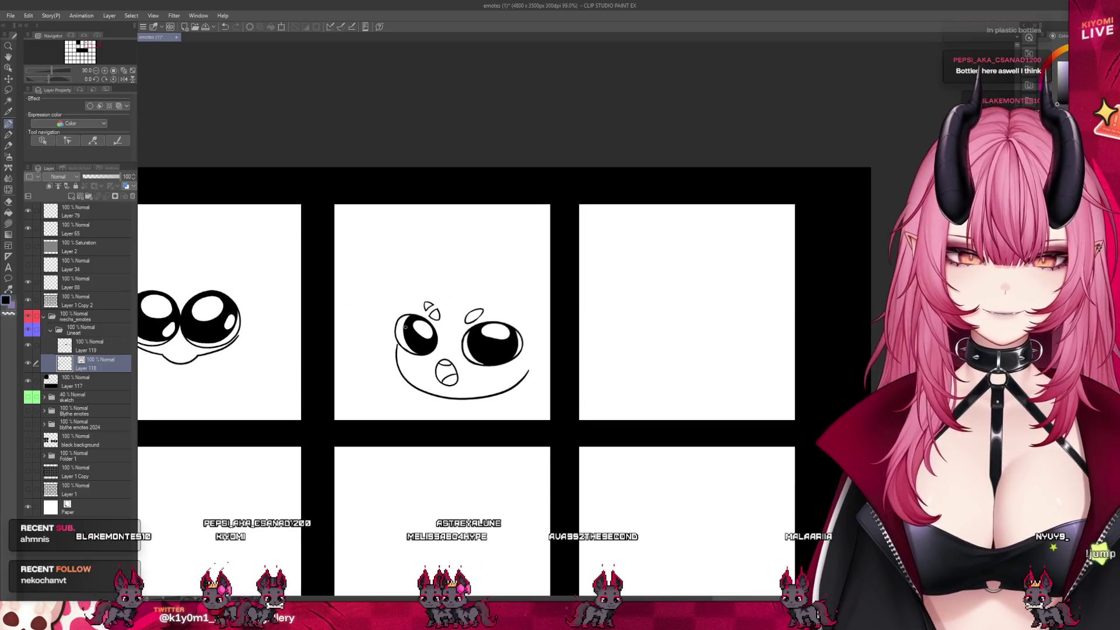
scroll(467, 336, "down", 2)
scroll(466, 336, "up", 4)
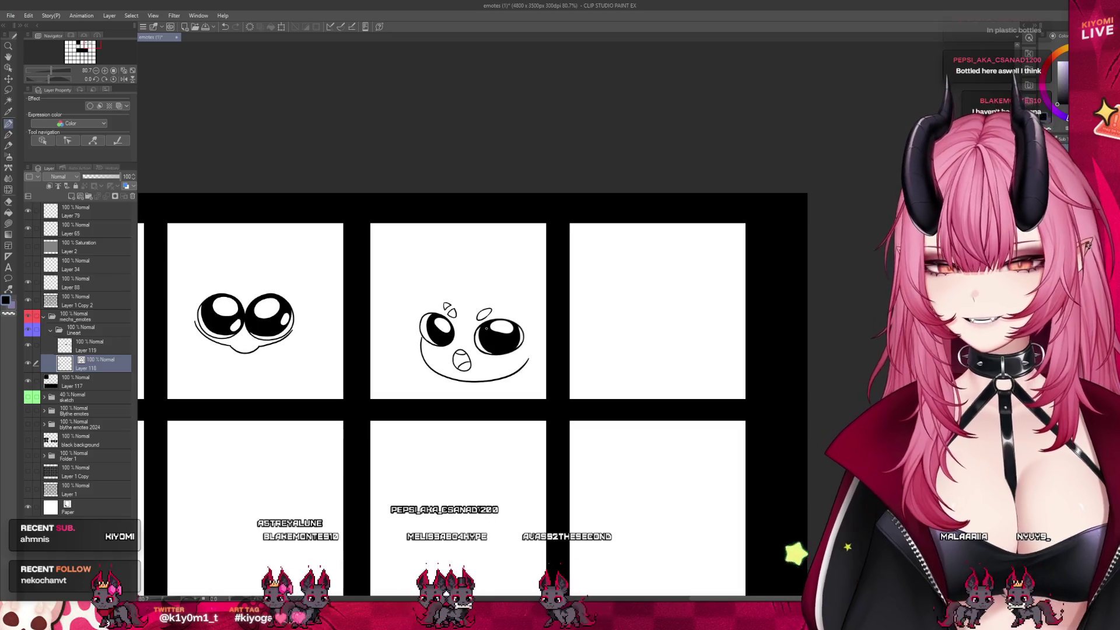
scroll(514, 311, "down", 1)
scroll(490, 319, "up", 2)
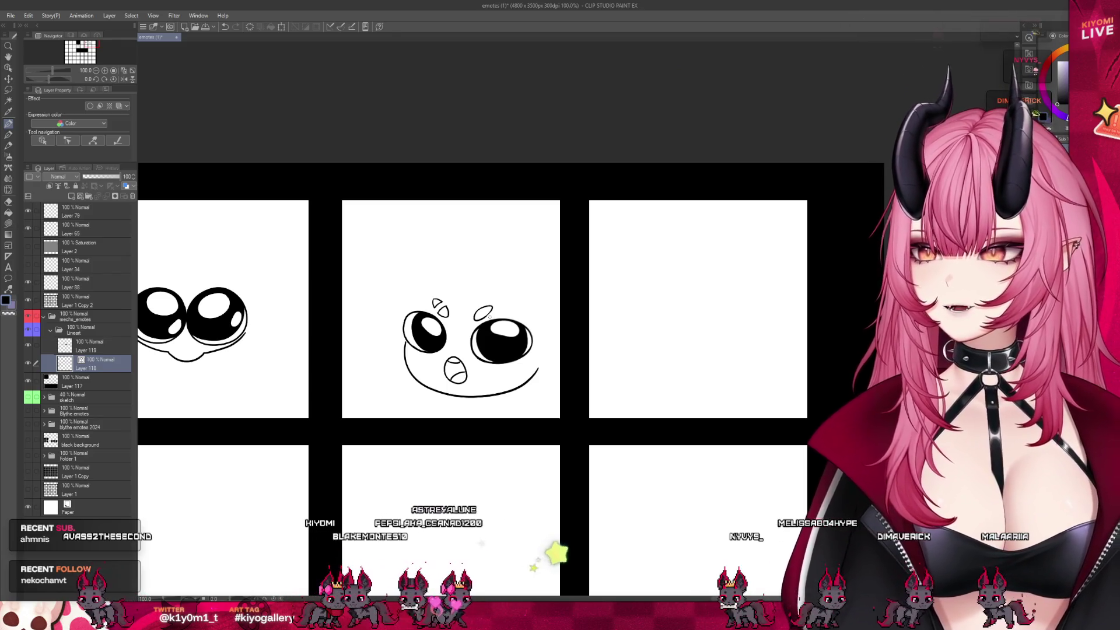
scroll(489, 317, "up", 3)
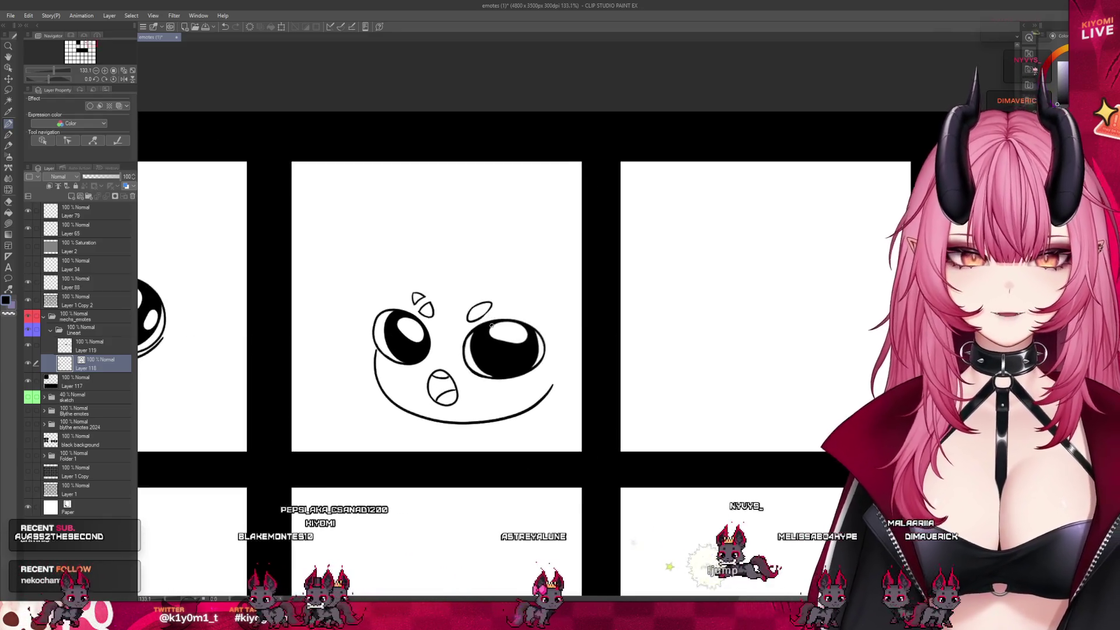
Show the sketch, then extend the surprised emote's jaw line rightward and ink the right cheek curve.
left_click(27, 397)
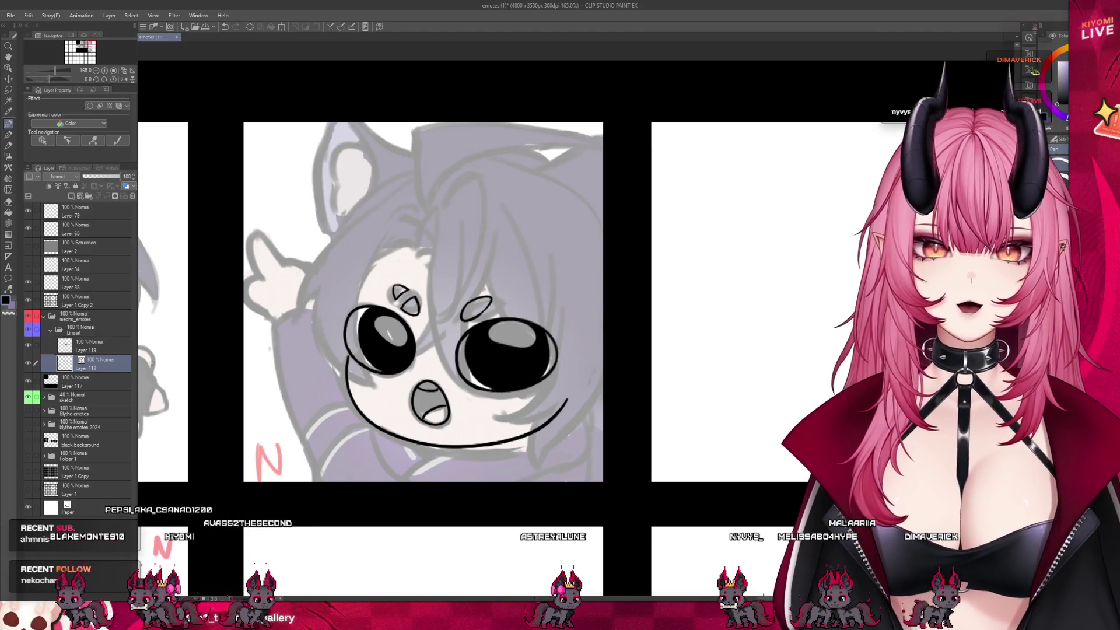
left_click_drag(567, 400, 610, 401)
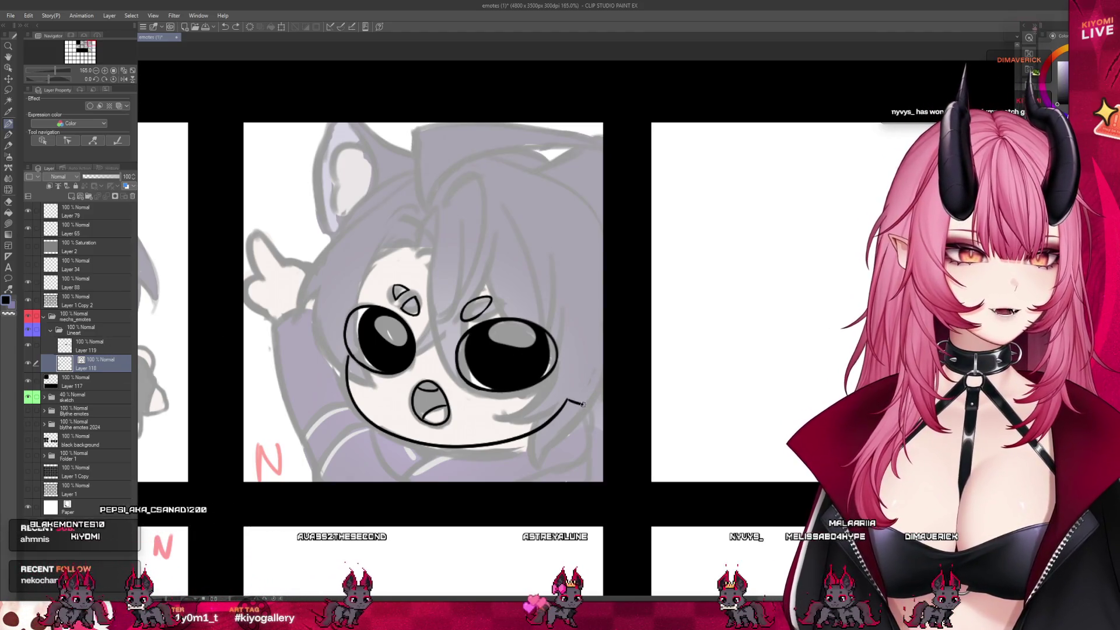
left_click_drag(578, 338, 609, 330)
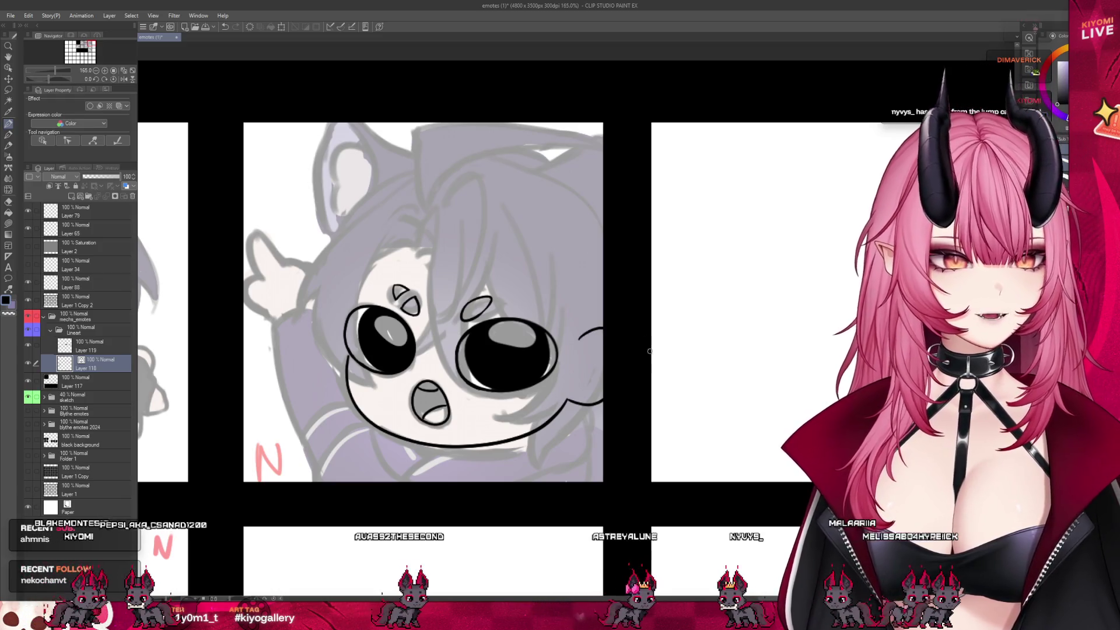
scroll(629, 281, "down", 4)
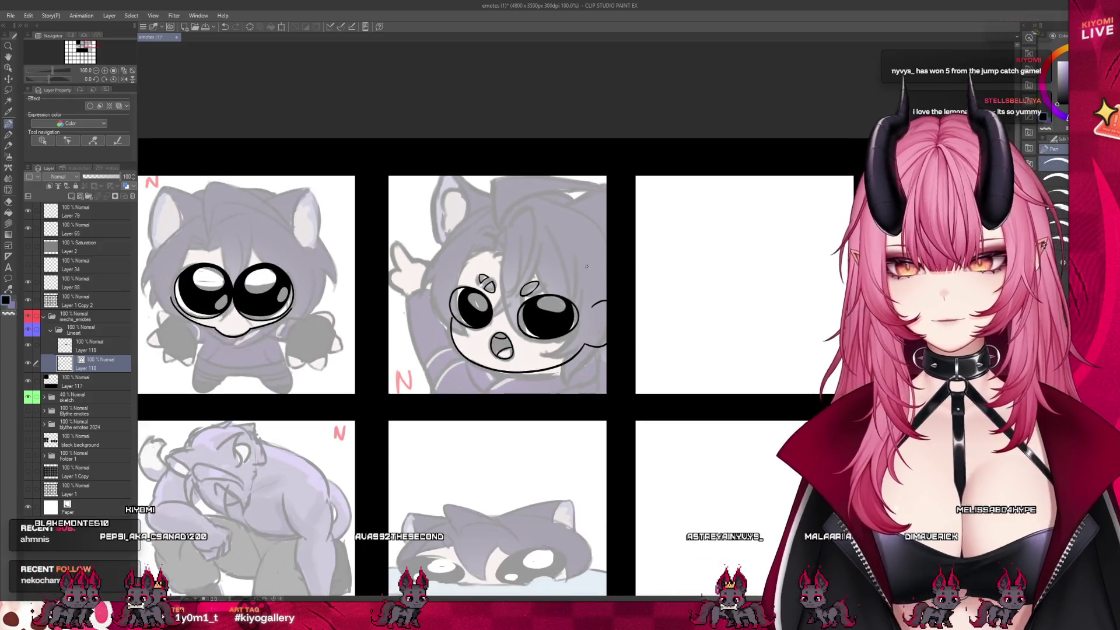
scroll(506, 290, "down", 2)
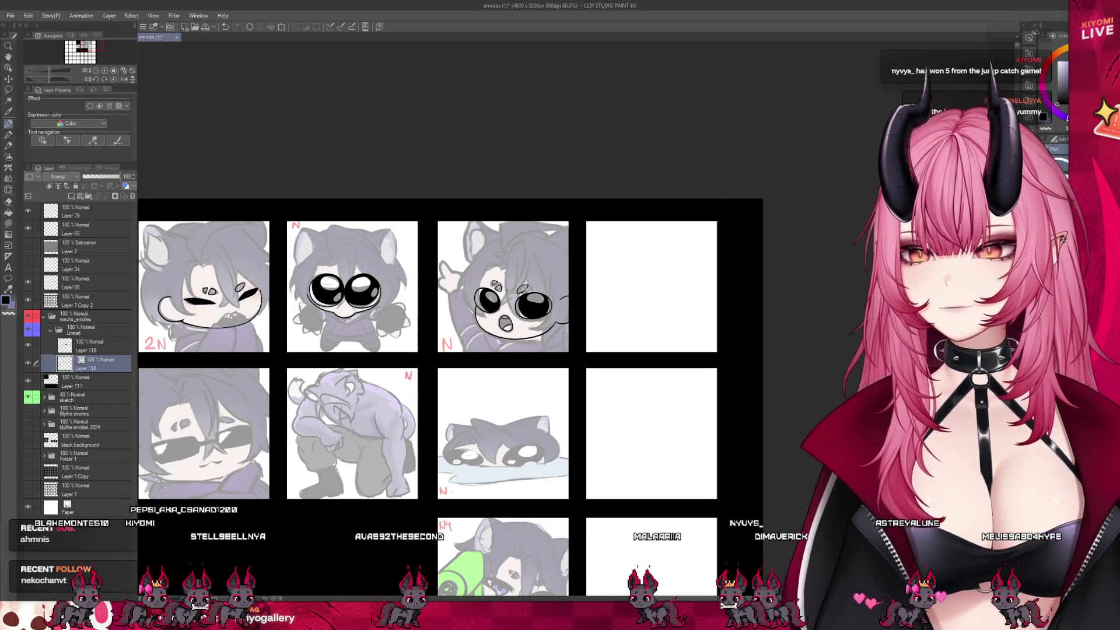
scroll(630, 292, "down", 1)
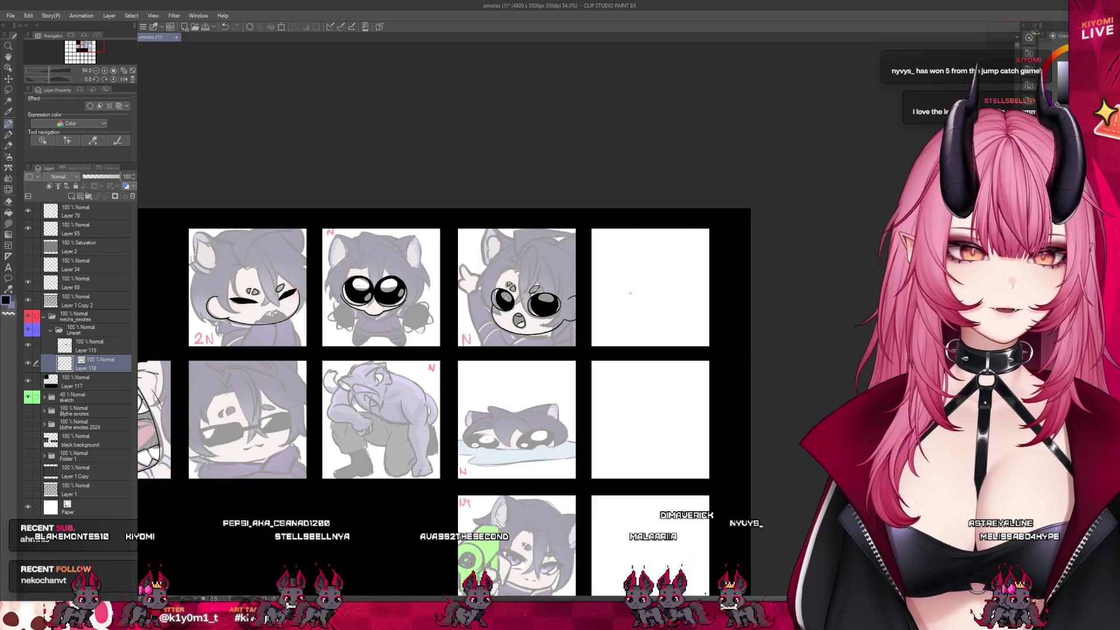
scroll(517, 265, "down", 1)
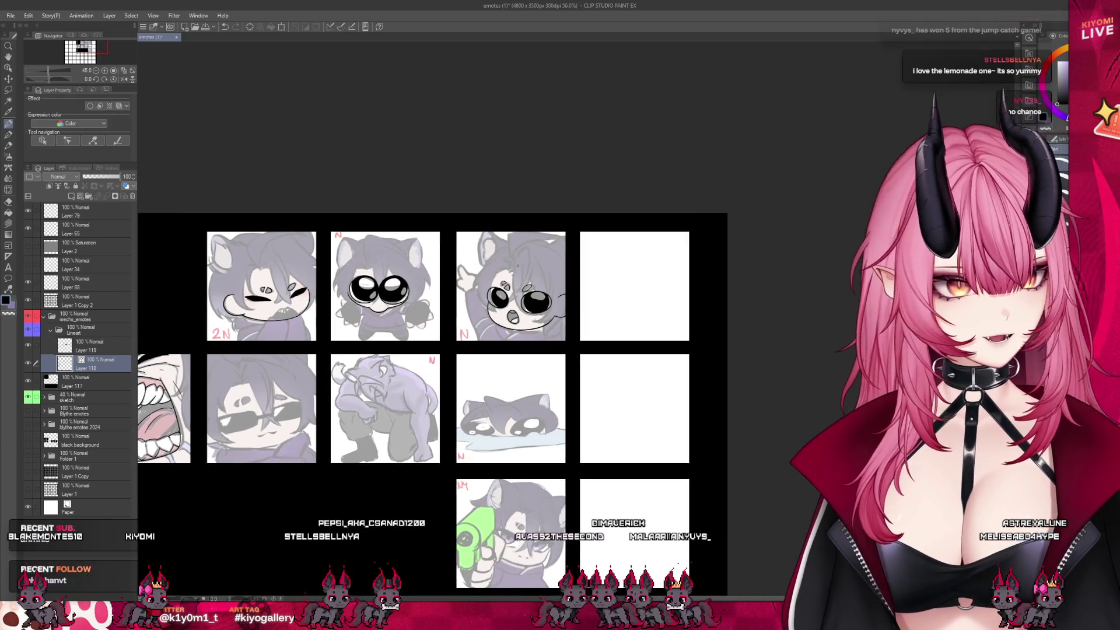
scroll(517, 266, "down", 2)
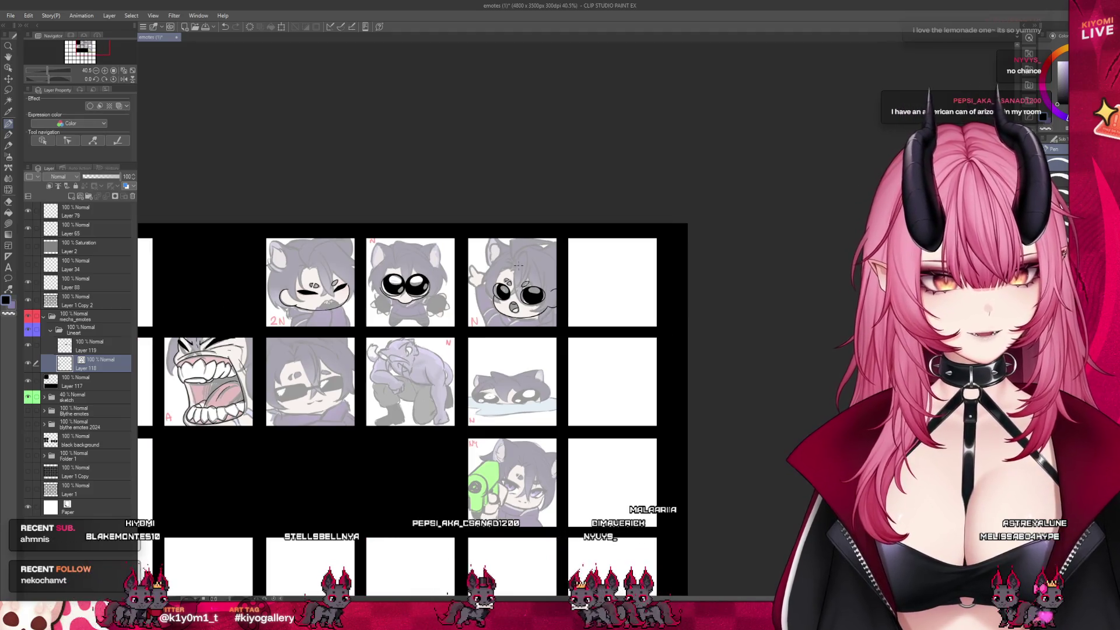
scroll(232, 411, "up", 2)
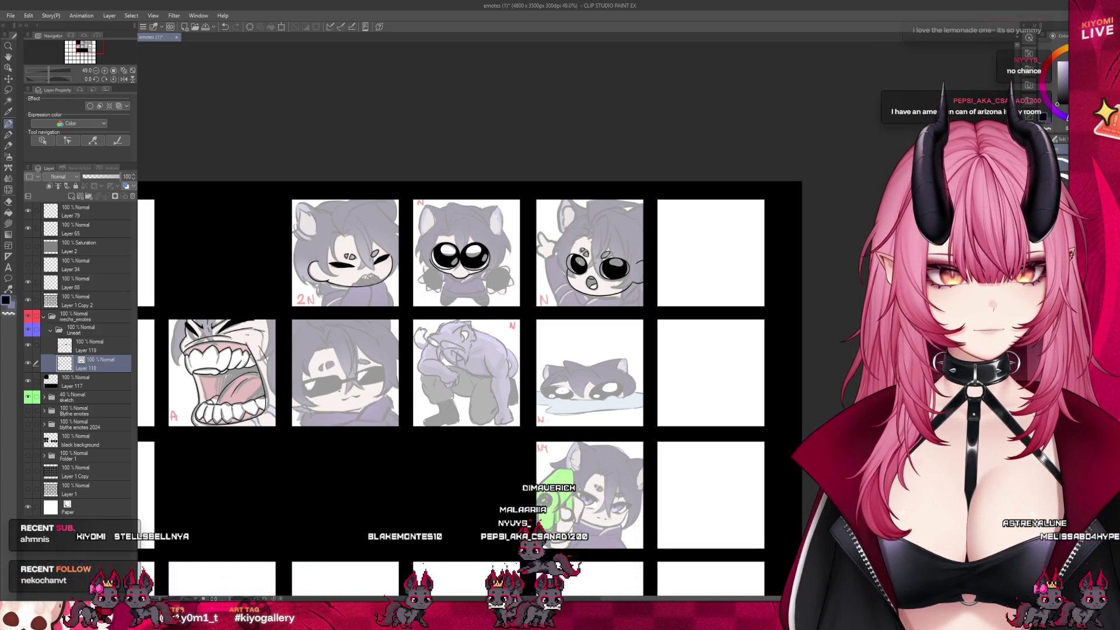
scroll(461, 239, "up", 10)
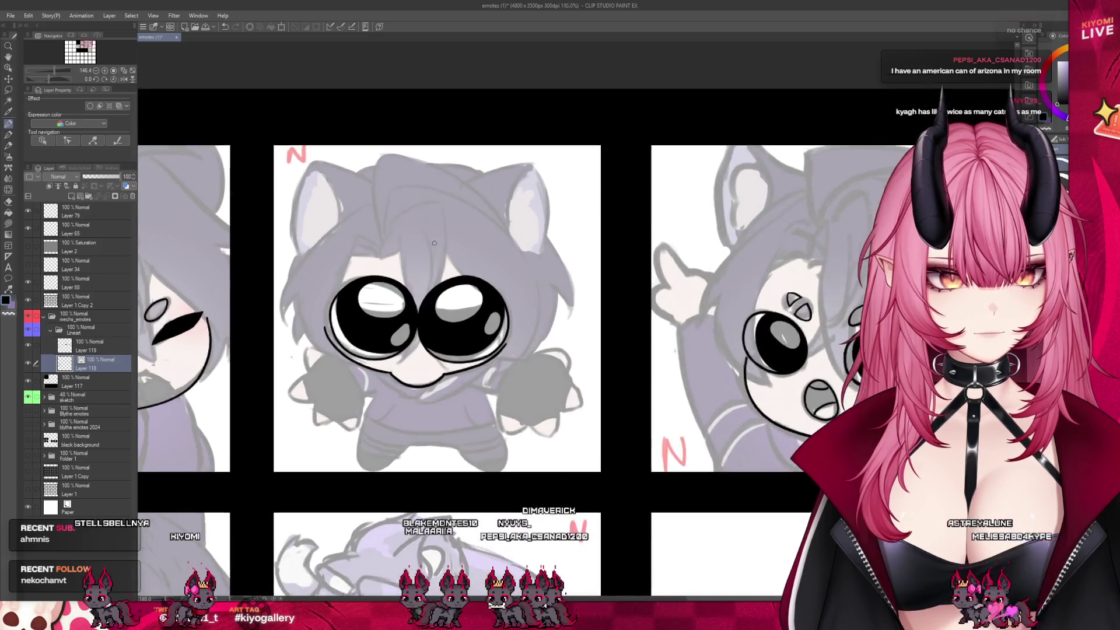
scroll(434, 243, "up", 2)
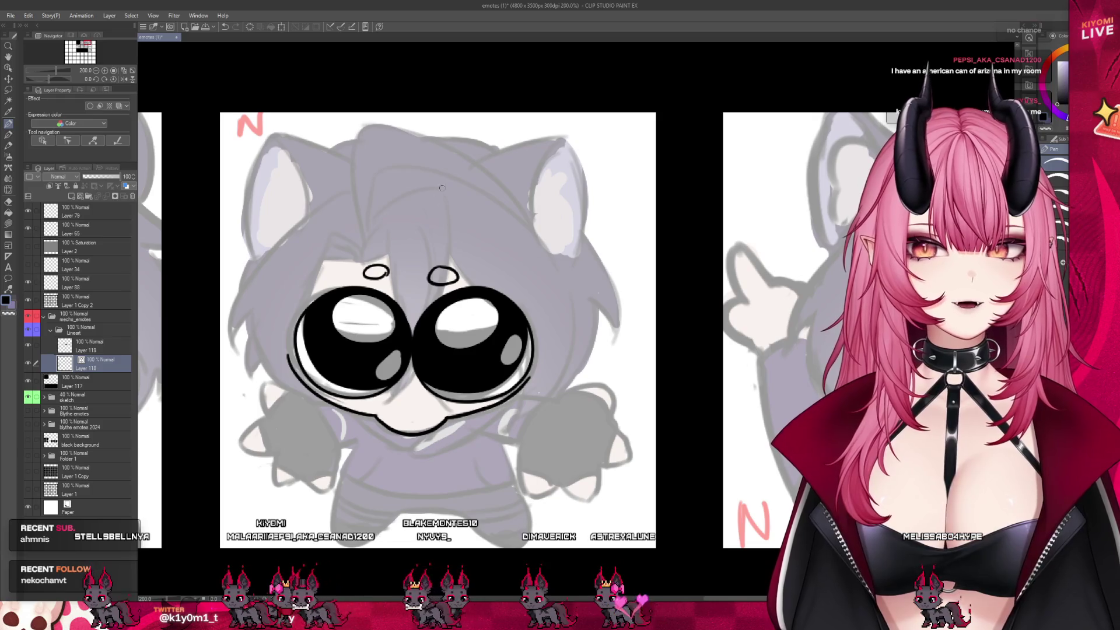
key("ctrl+z")
mouse_move(358, 242)
left_mouse_down()
mouse_move(425, 232)
mouse_move(383, 210)
left_mouse_up()
key("ctrl+z")
key("ctrl+z")
key("ctrl+z")
mouse_move(350, 256)
left_mouse_down()
mouse_move(404, 241)
mouse_move(380, 213)
left_mouse_up()
key("ctrl+z")
key("ctrl+z")
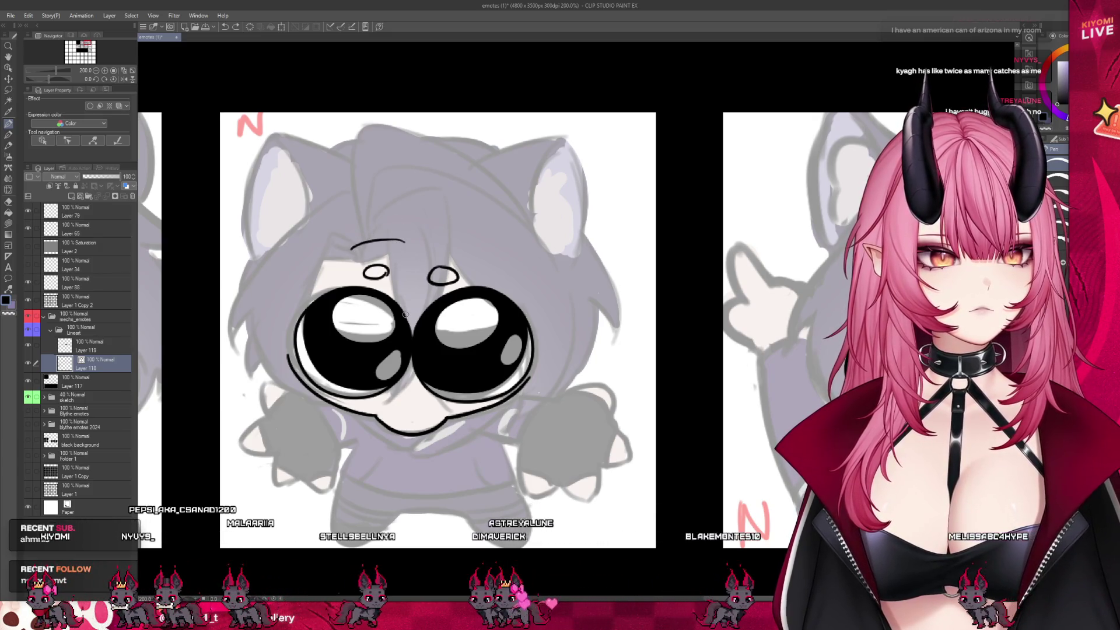
key("ctrl+z")
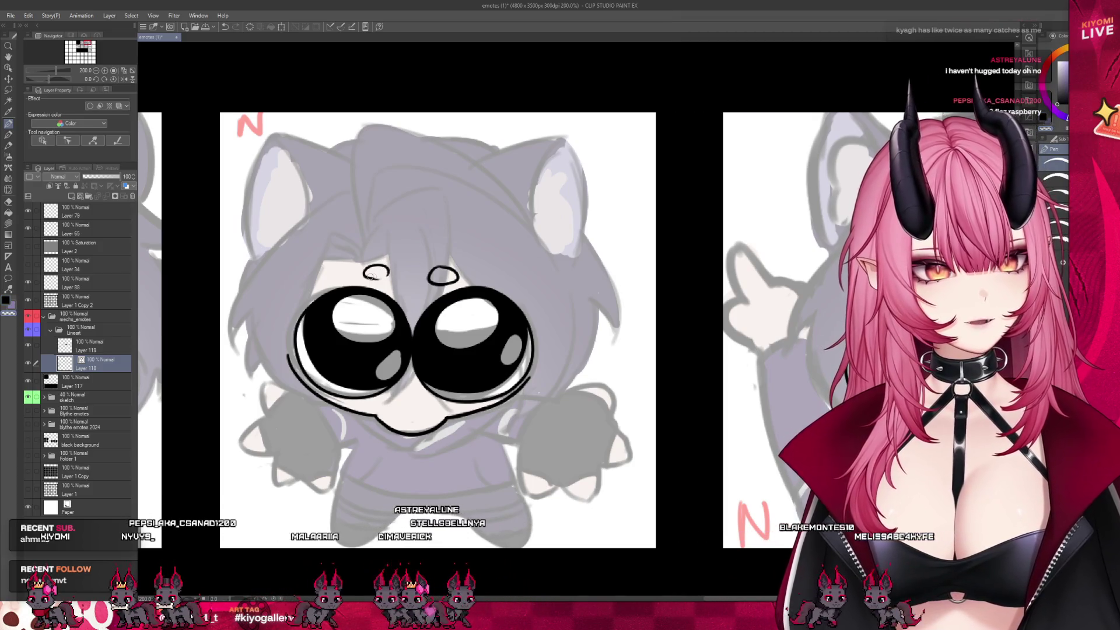
key("ctrl+z")
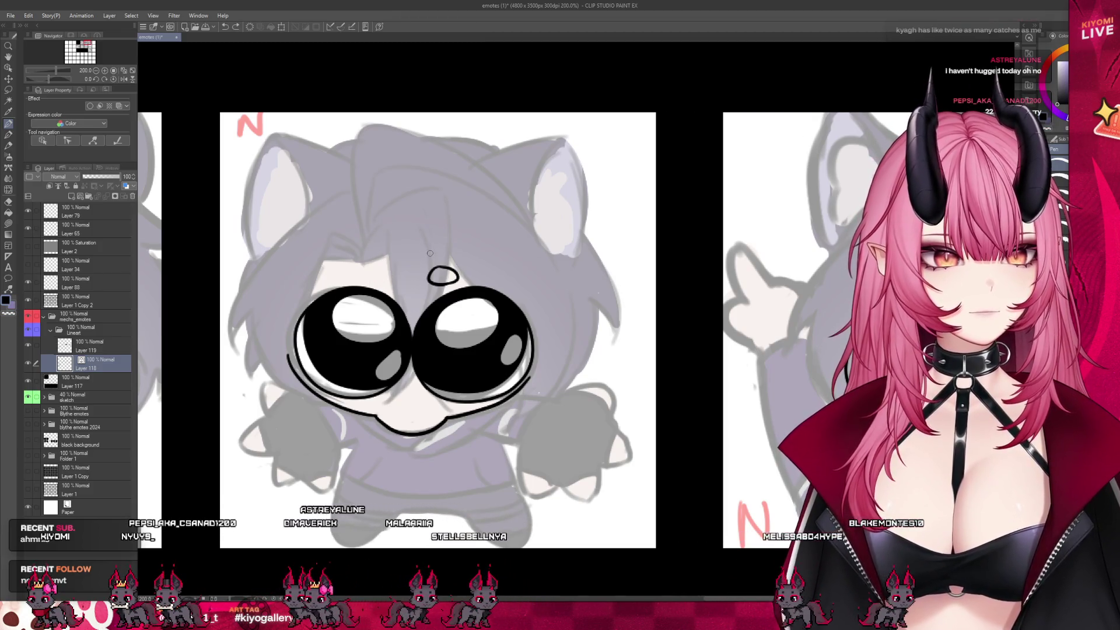
key("ctrl+z")
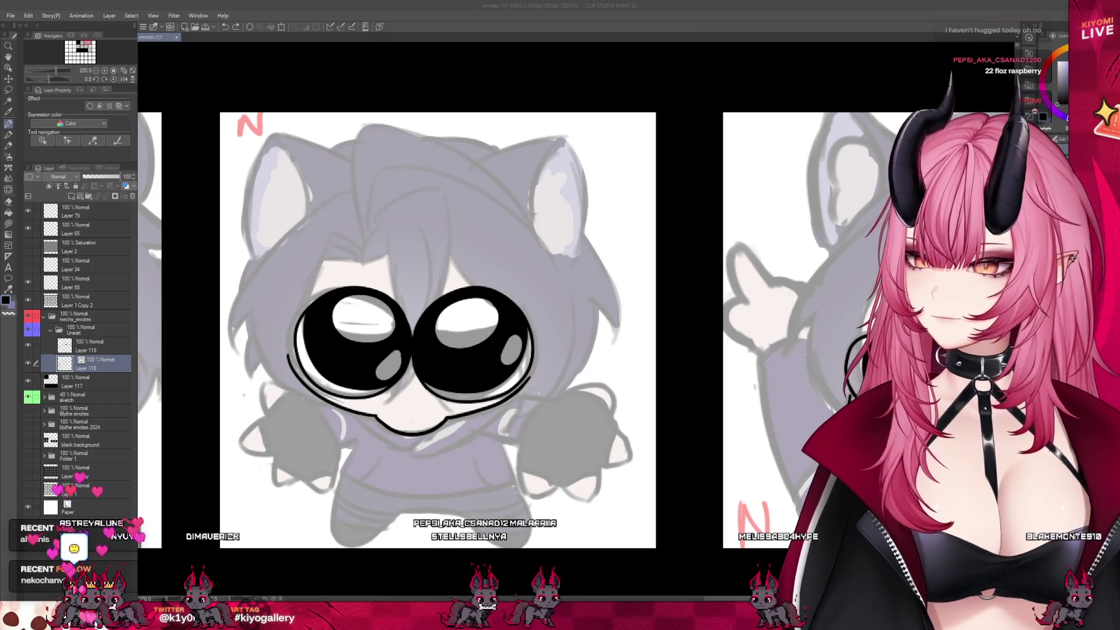
scroll(479, 283, "down", 5)
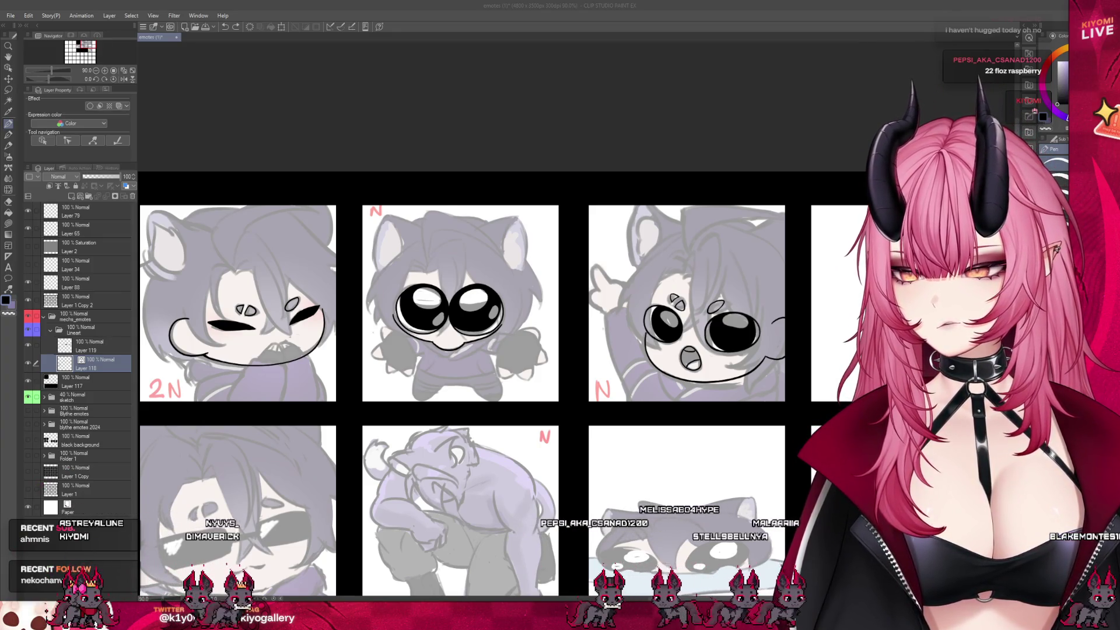
scroll(502, 350, "down", 3)
scroll(502, 350, "up", 2)
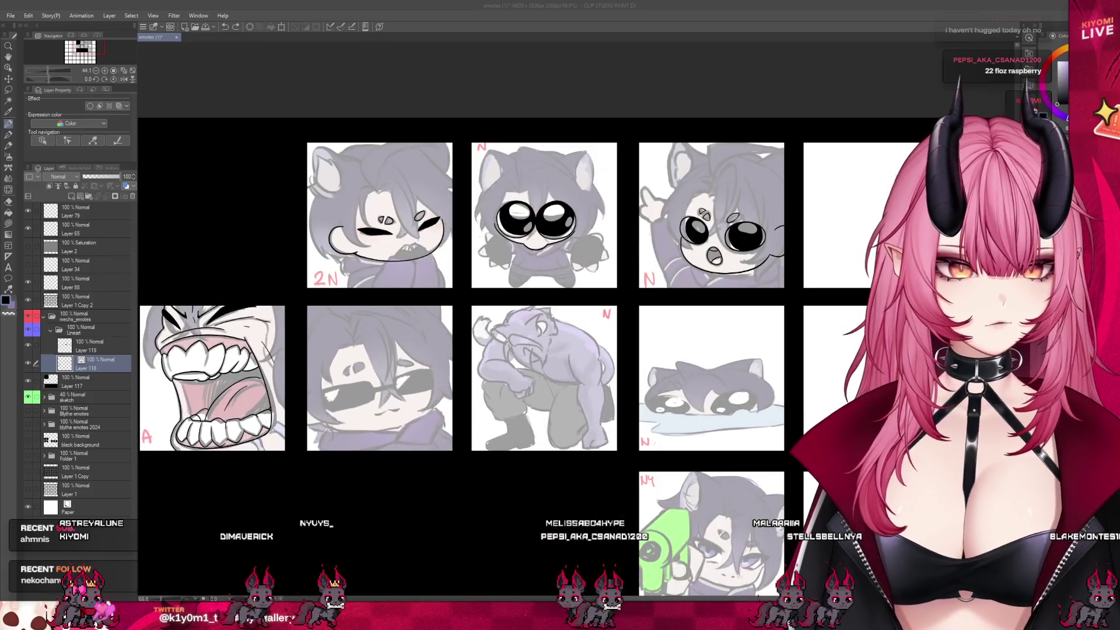
scroll(389, 412, "up", 4)
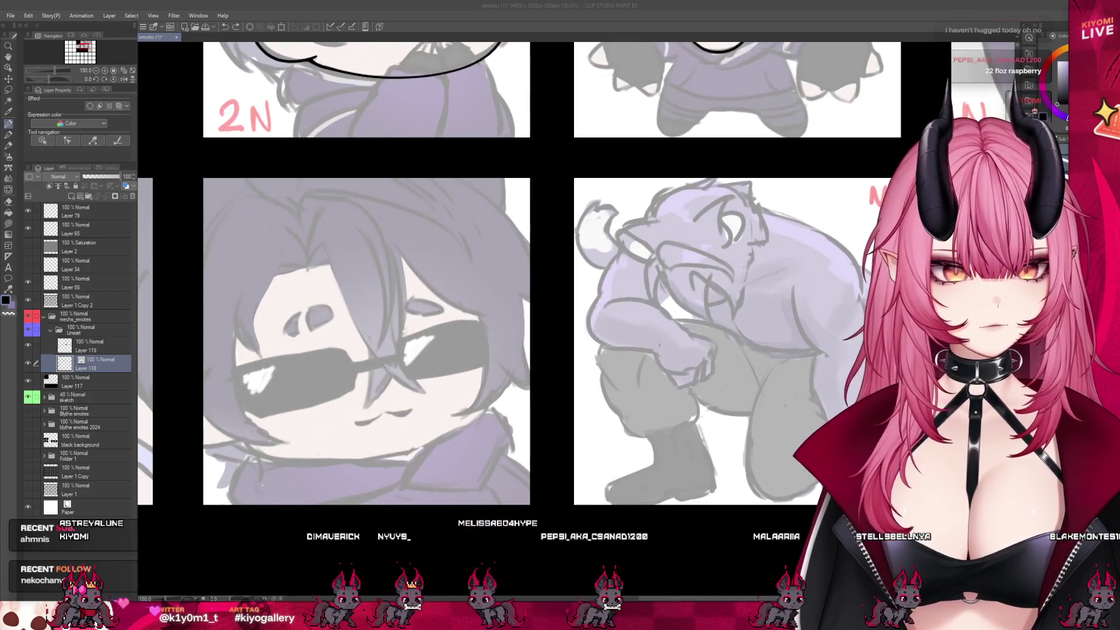
Ink the sunglasses emote's jaw, undoing two attempts before settling on a shorter curve under the face.
left_click_drag(478, 349, 462, 436)
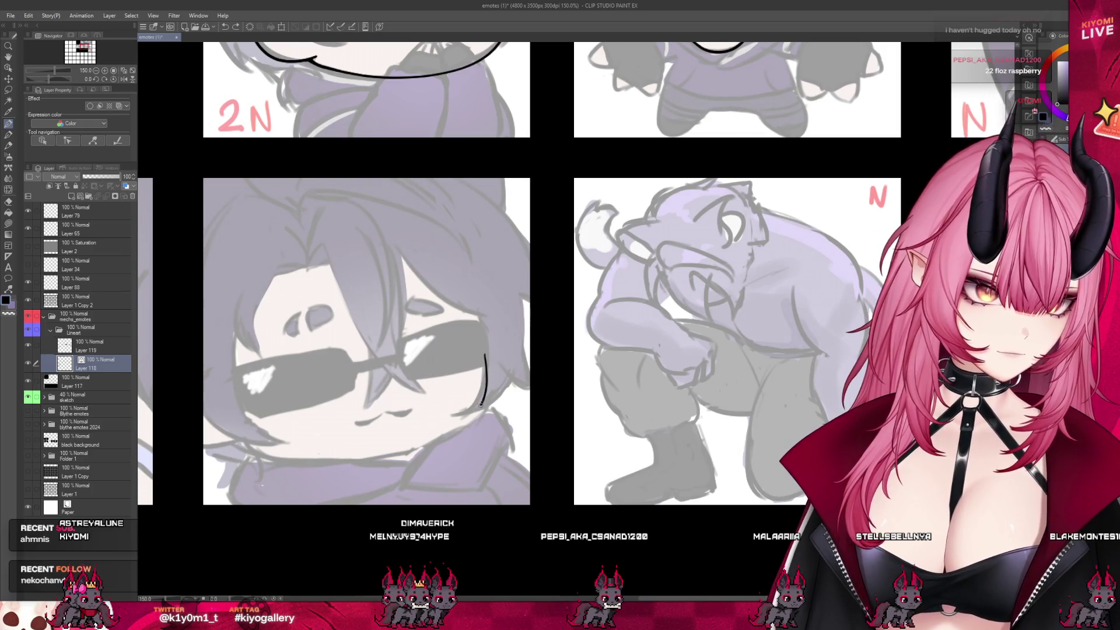
left_click_drag(481, 405, 434, 435)
key("ctrl+z")
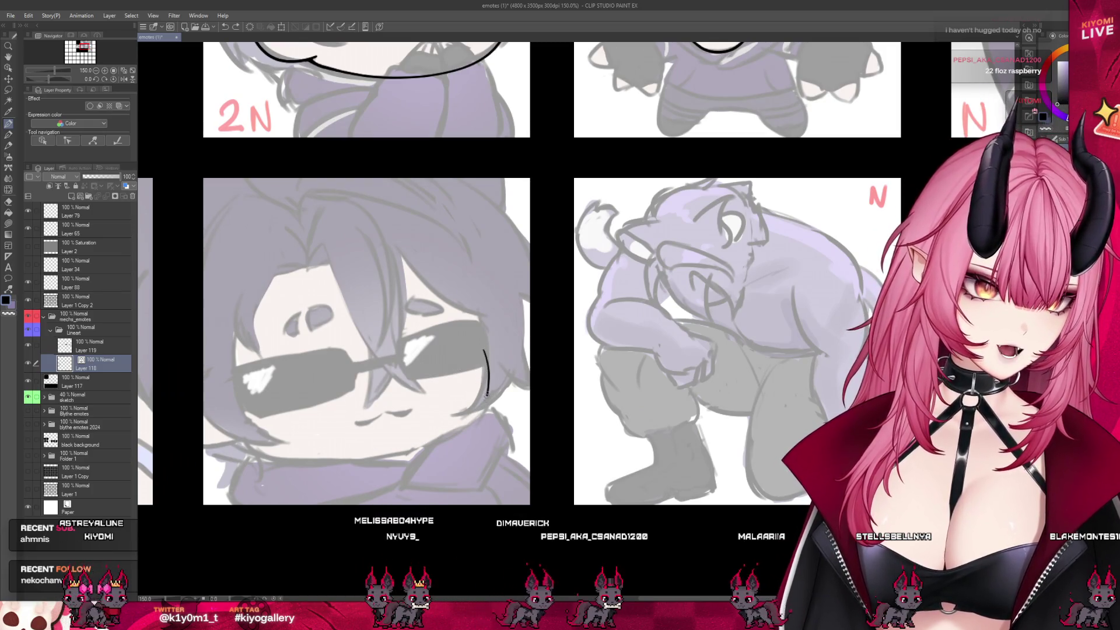
left_click_drag(484, 350, 332, 467)
key("ctrl+z")
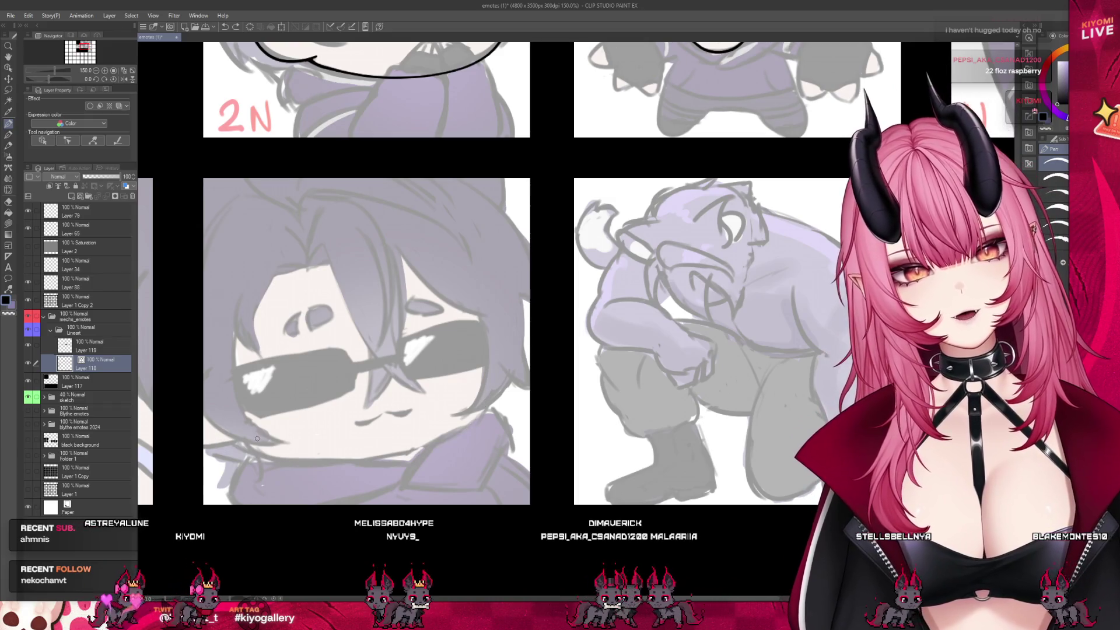
mouse_move(233, 436)
left_mouse_down()
mouse_move(337, 459)
mouse_move(420, 441)
mouse_move(494, 391)
left_mouse_up()
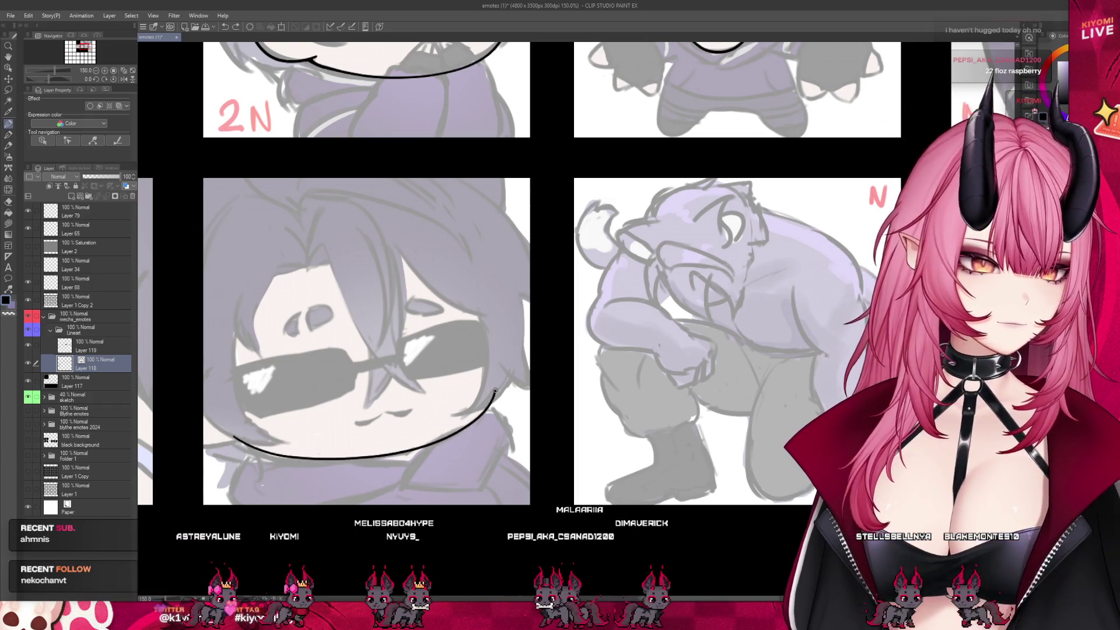
scroll(423, 353, "down", 3)
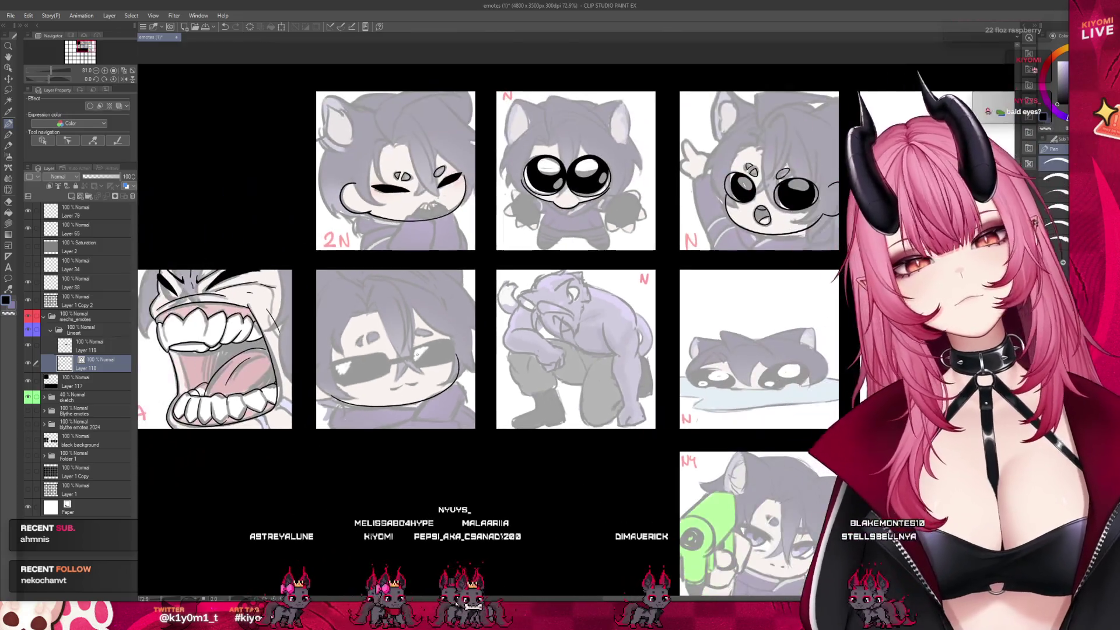
scroll(404, 374, "up", 3)
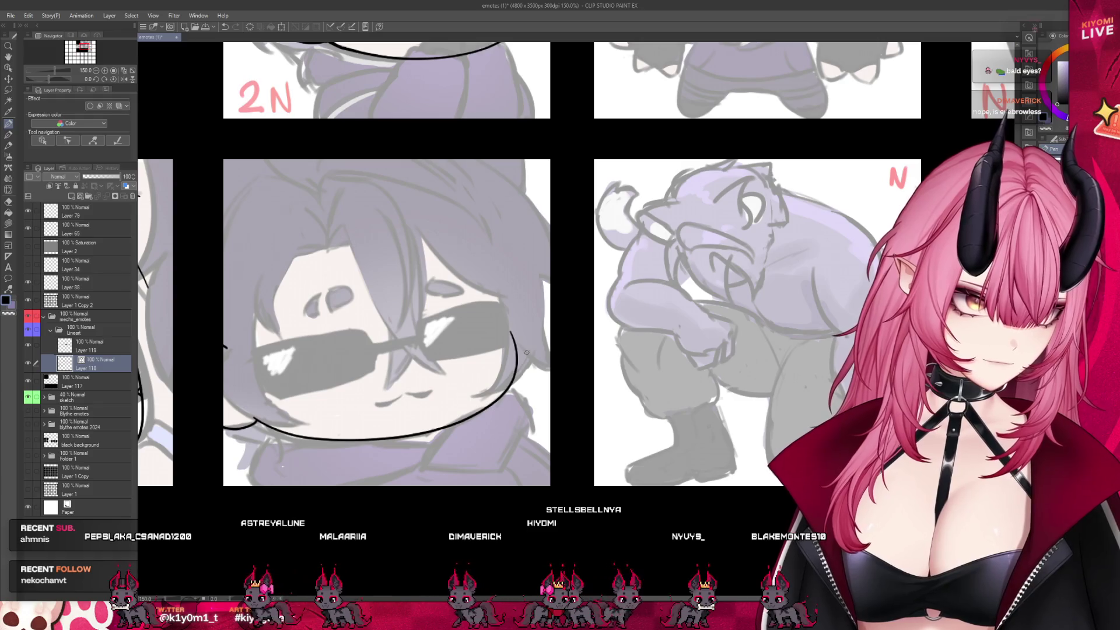
scroll(468, 331, "down", 5)
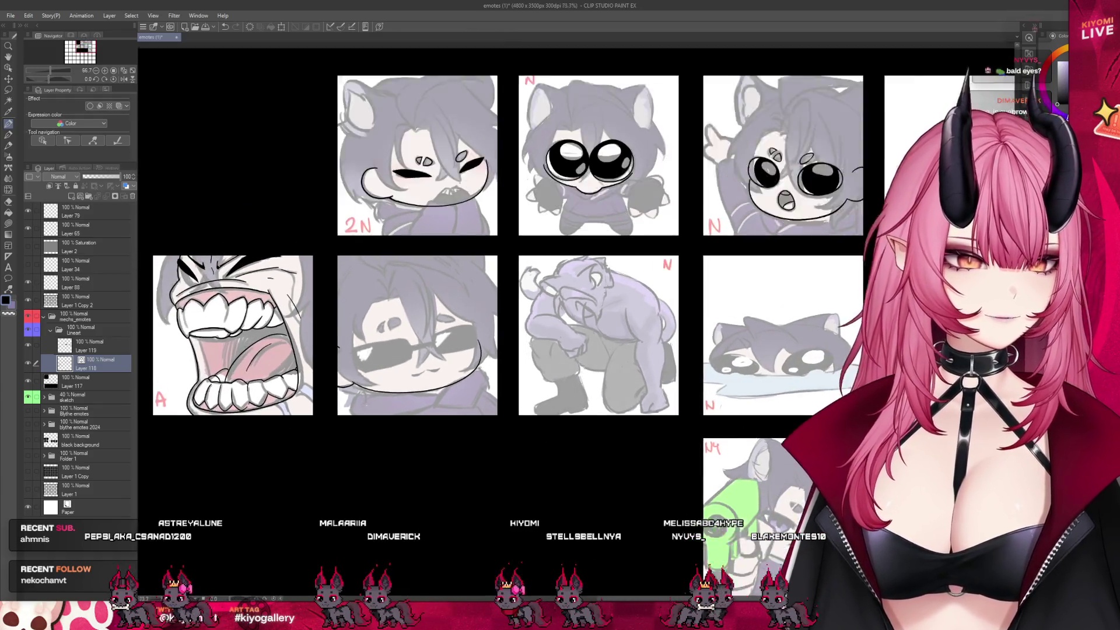
scroll(433, 350, "up", 5)
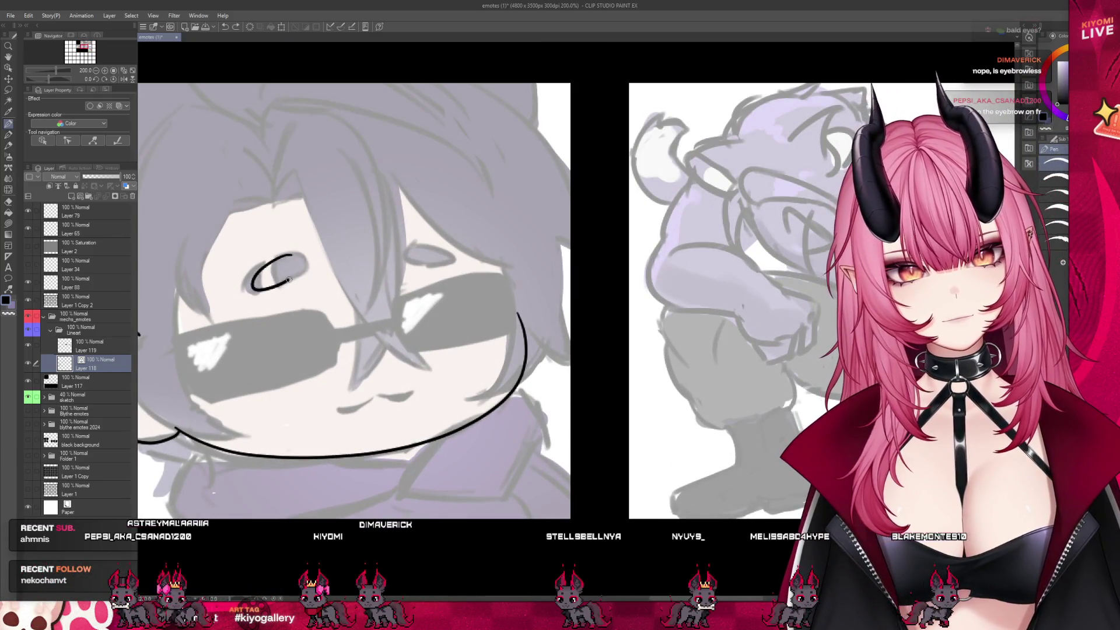
Redraw the eyebrow as an arch and erase a short gap in the left eye outline.
left_click_drag(271, 263, 285, 255)
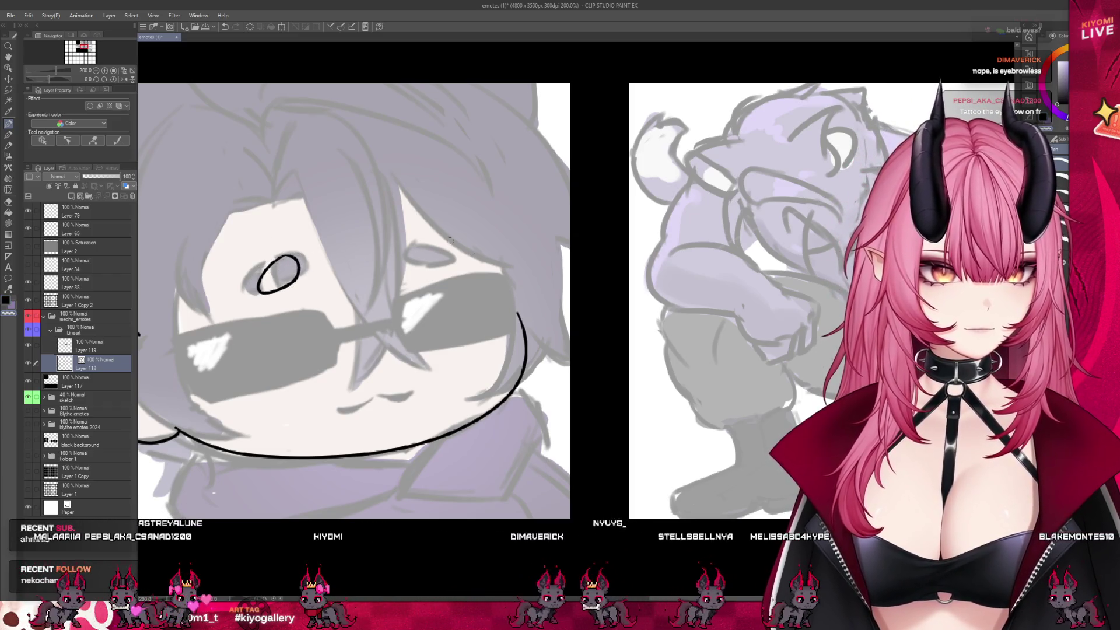
key("ctrl+z")
left_click_drag(397, 261, 413, 242)
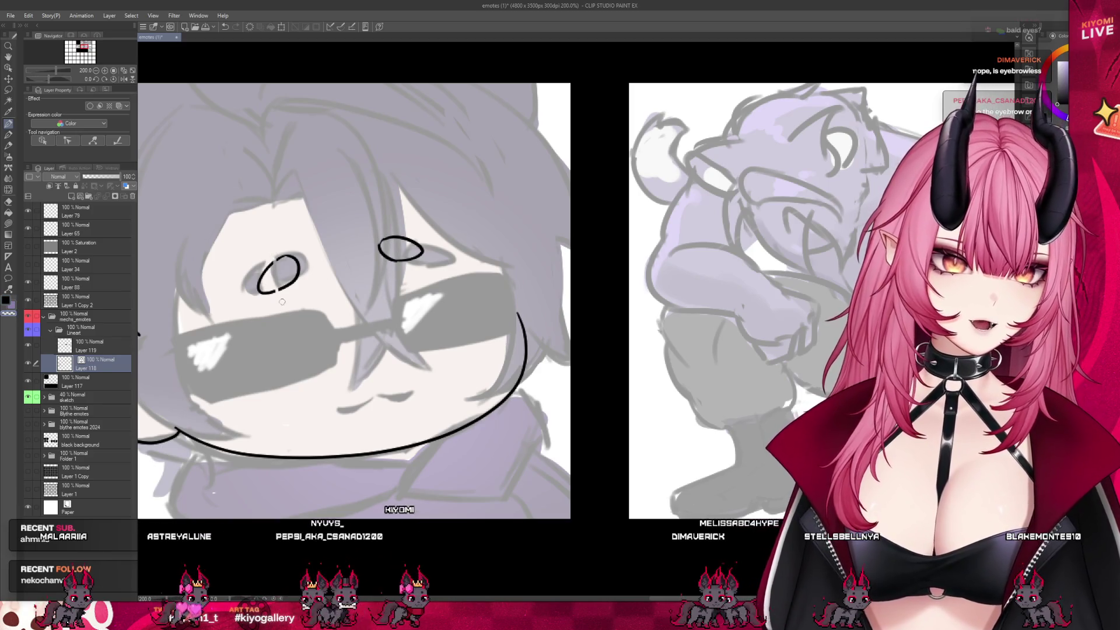
mouse_move(268, 290)
left_mouse_down()
mouse_move(280, 293)
mouse_move(270, 293)
left_mouse_up()
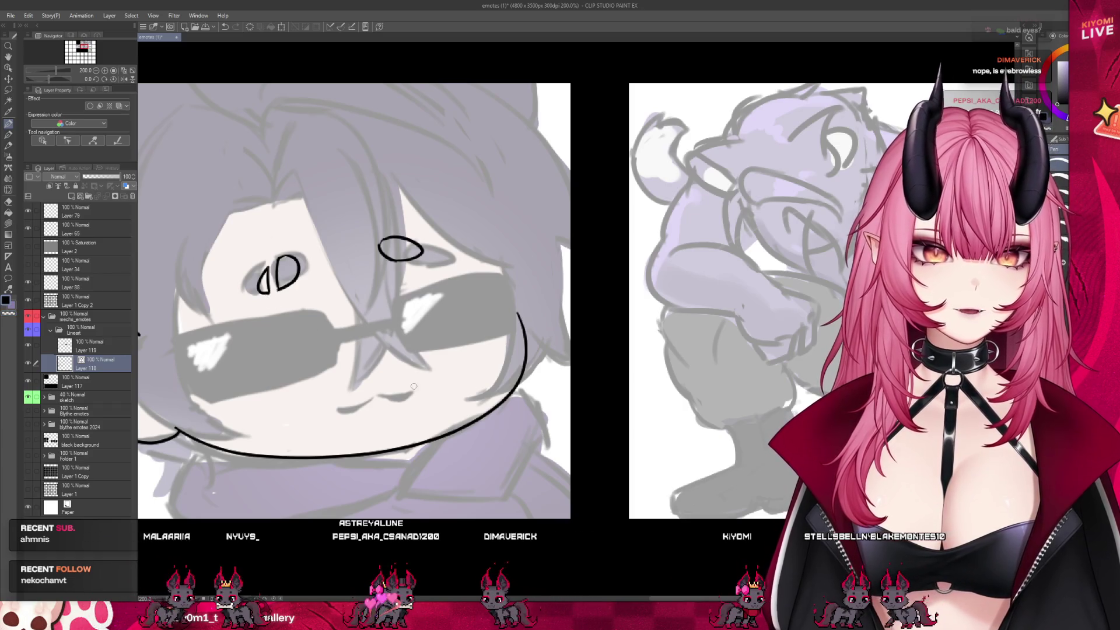
Lasso and transform the eyes: left eye slightly shorter, right eye slightly wider, then deselect.
key("m")
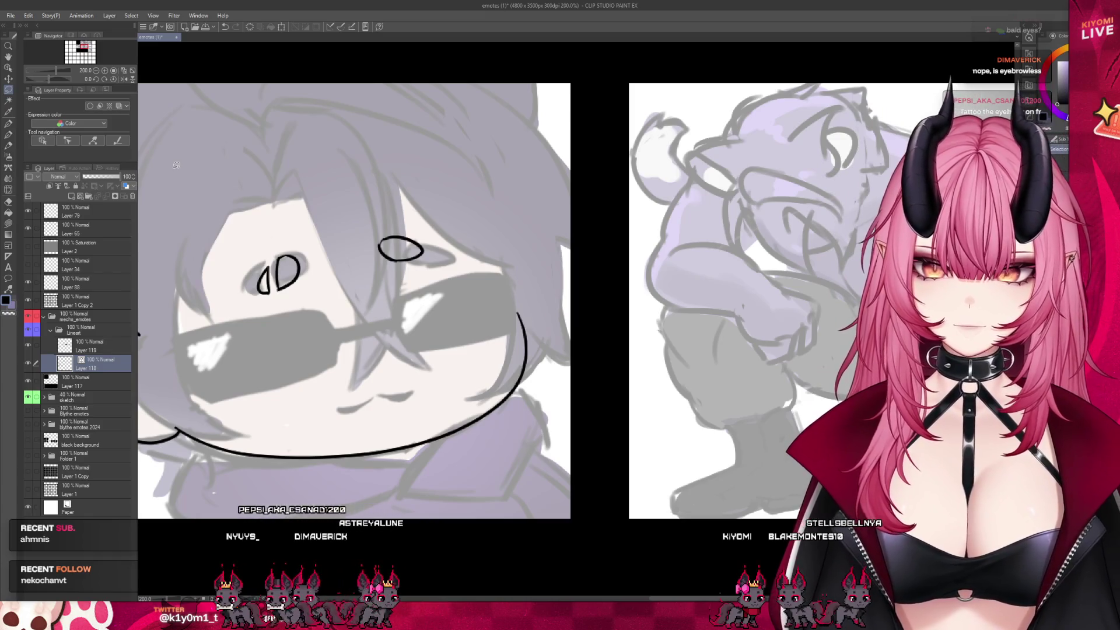
left_click_drag(327, 279, 326, 281)
key("ctrl+t")
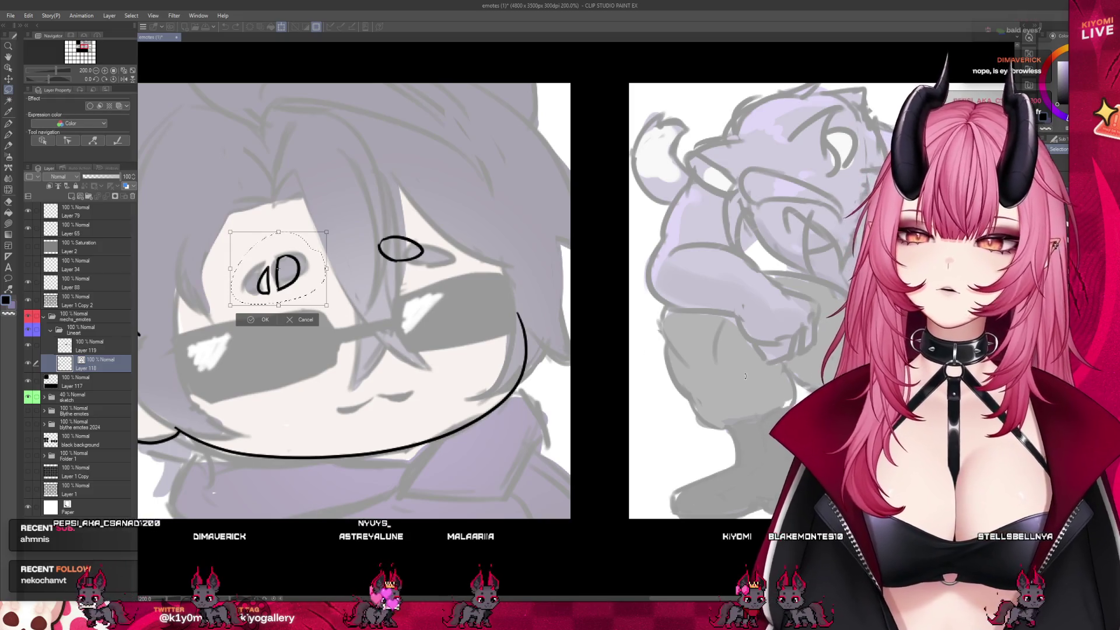
left_click_drag(277, 305, 280, 301)
left_click(264, 315)
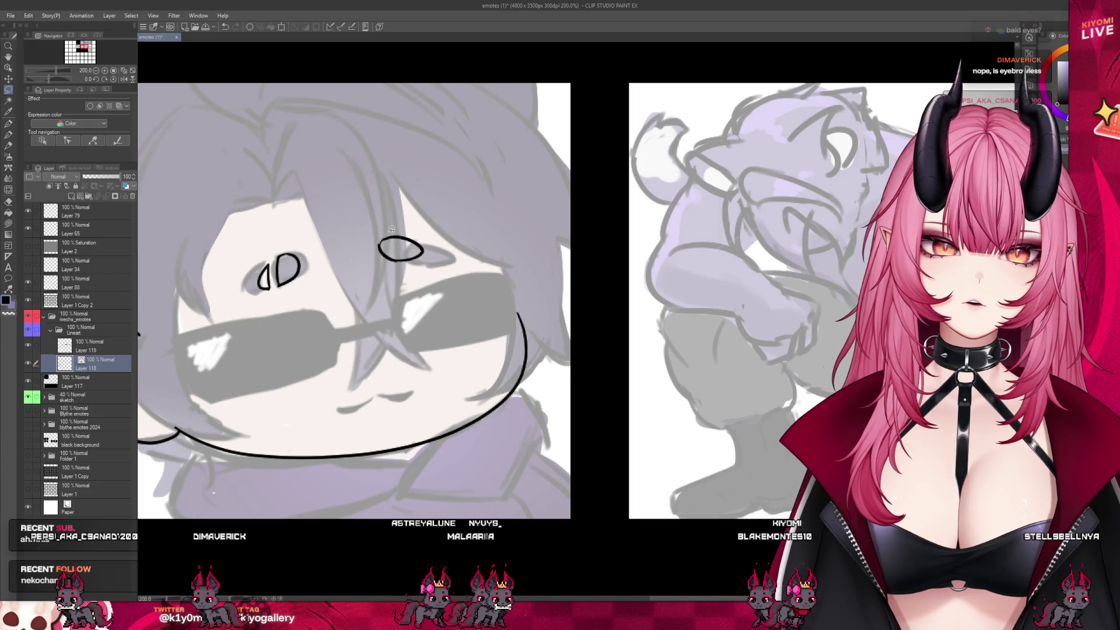
left_click_drag(422, 252, 371, 231)
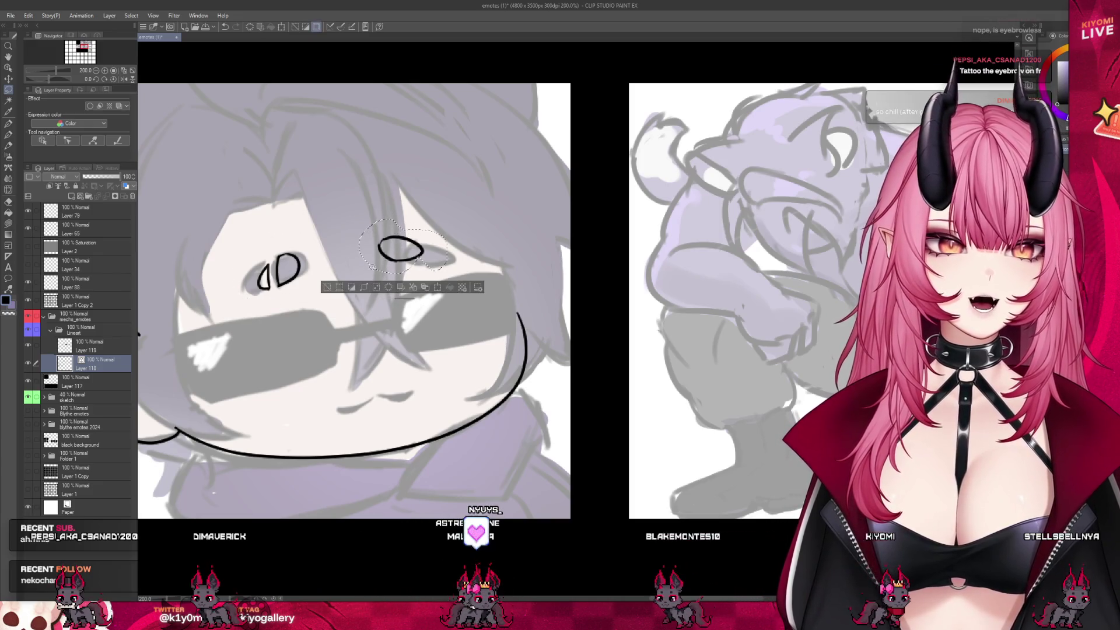
key("ctrl+t")
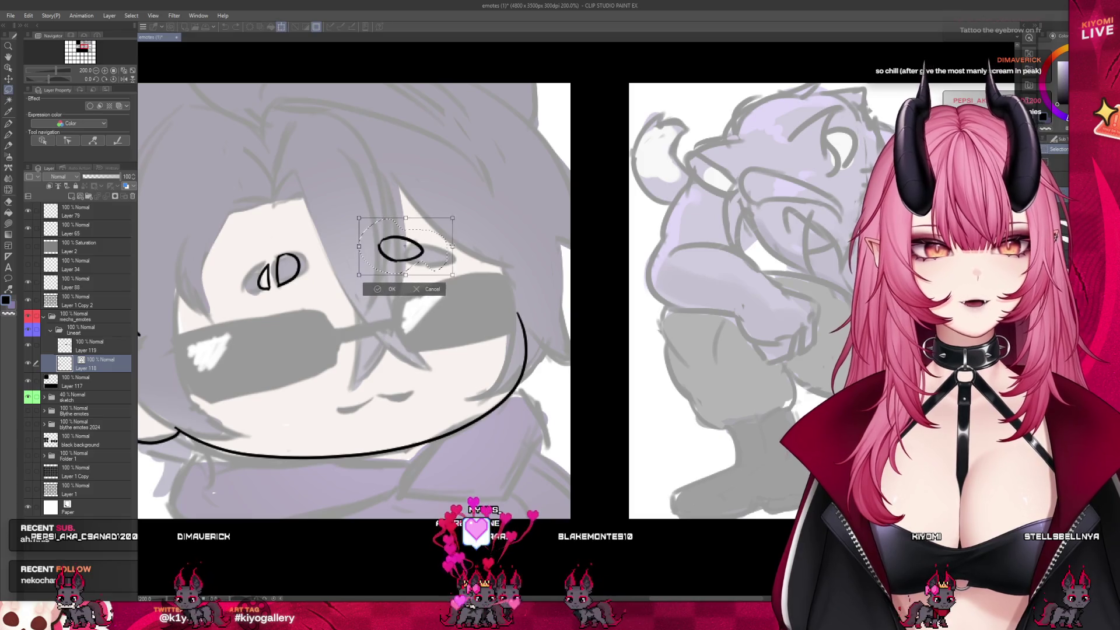
key("Return")
key("ctrl+d")
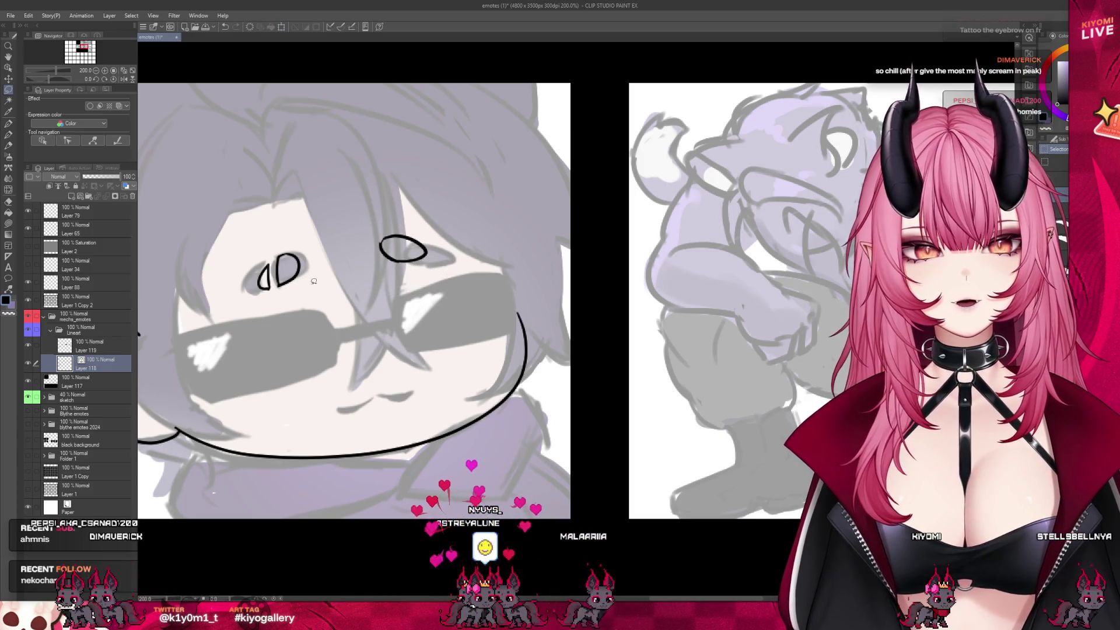
key("p")
scroll(403, 132, "up", 2)
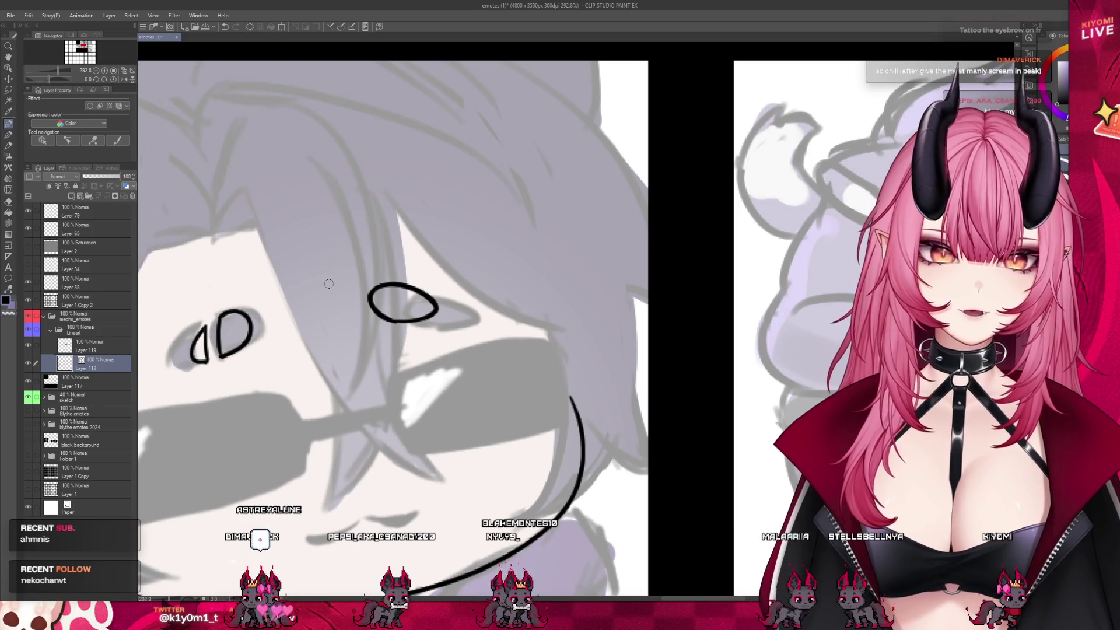
Ink a small curved cat-like mouth below the sunglasses, redrawing its right-hand curve.
scroll(379, 281, "down", 5)
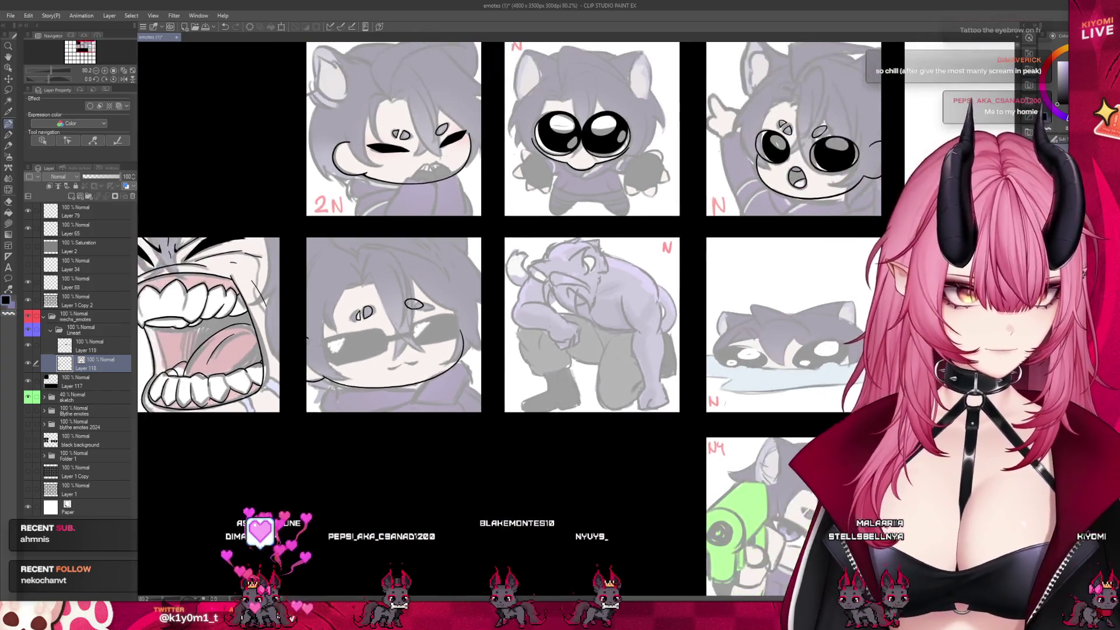
scroll(418, 322, "up", 3)
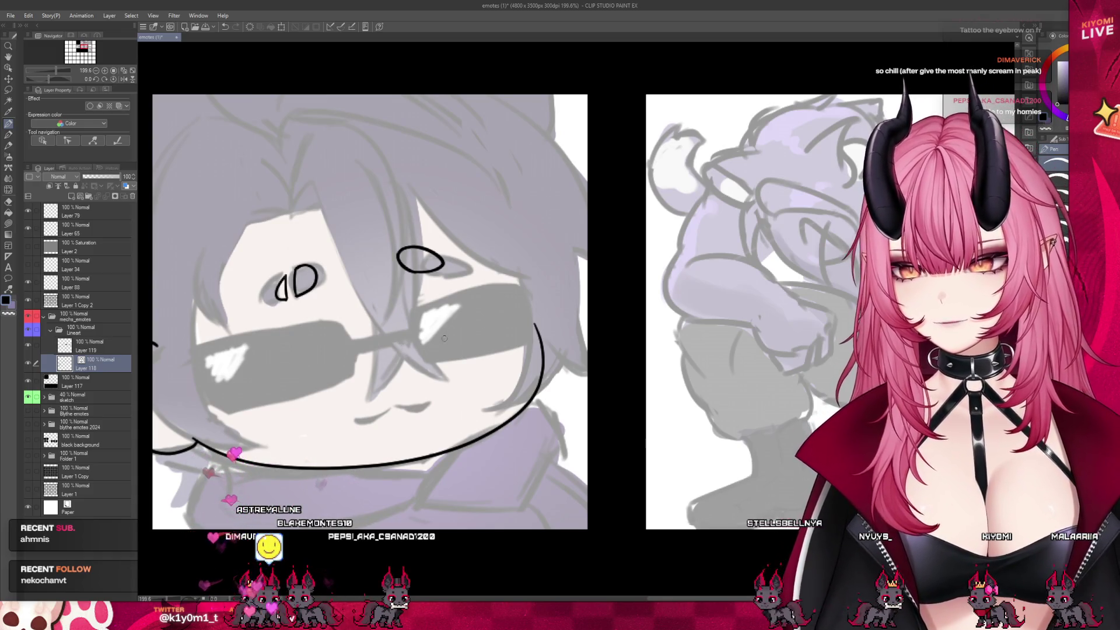
left_click_drag(392, 404, 369, 407)
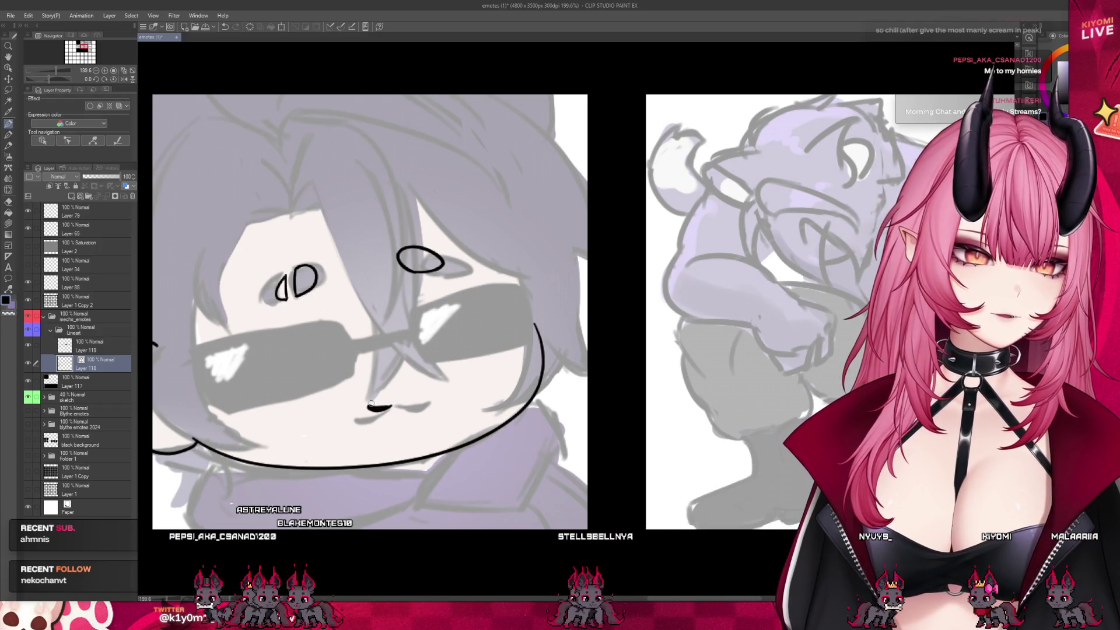
left_click_drag(369, 407, 399, 396)
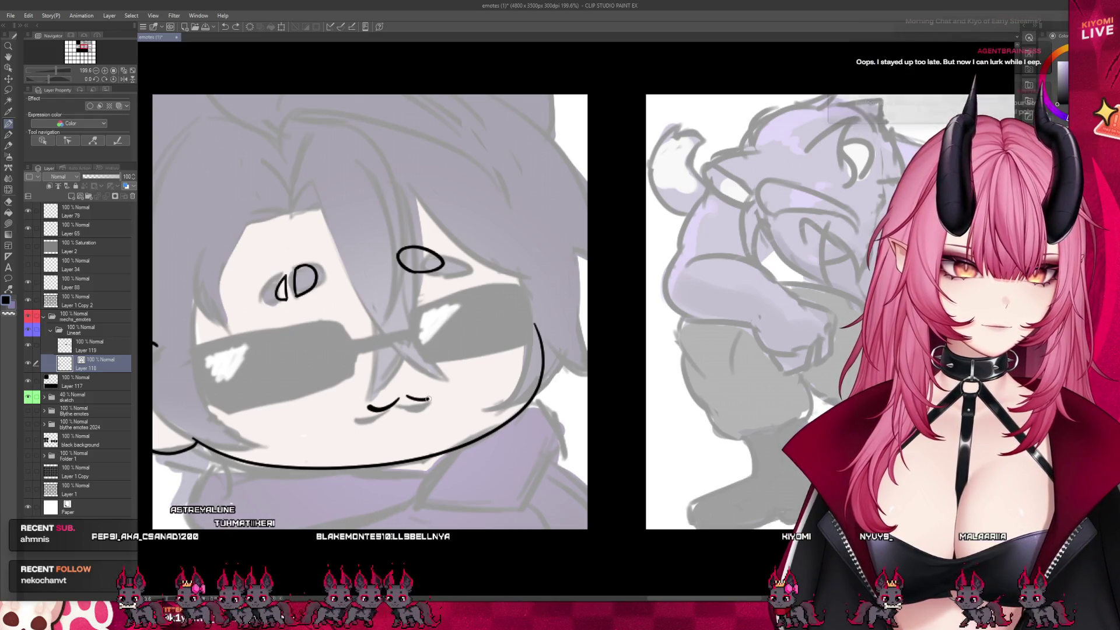
left_click_drag(407, 397, 426, 398)
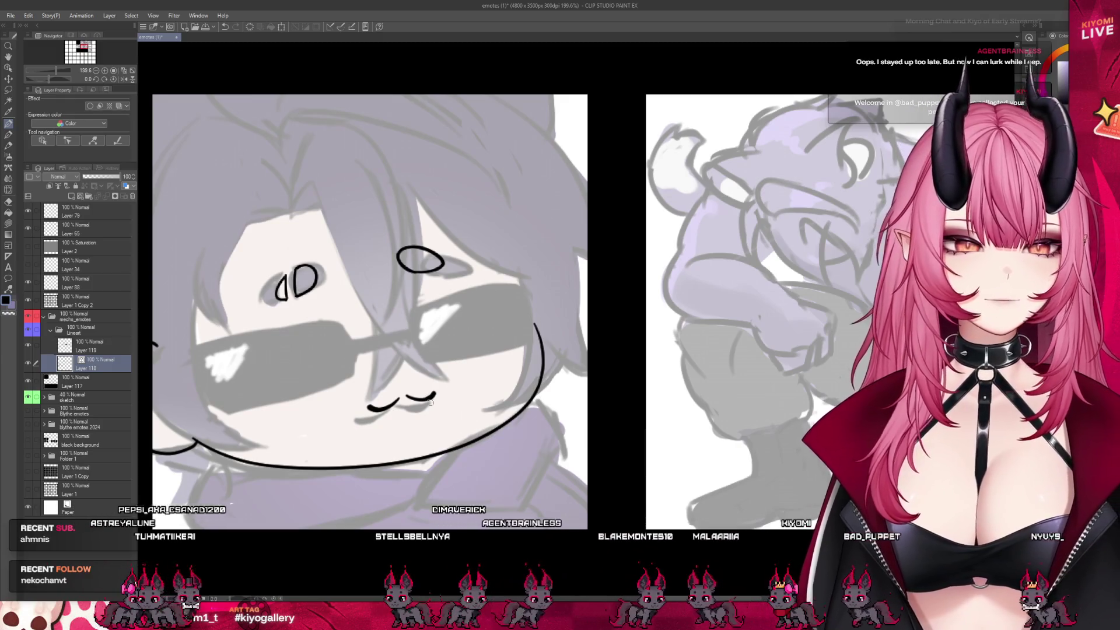
scroll(475, 374, "down", 5)
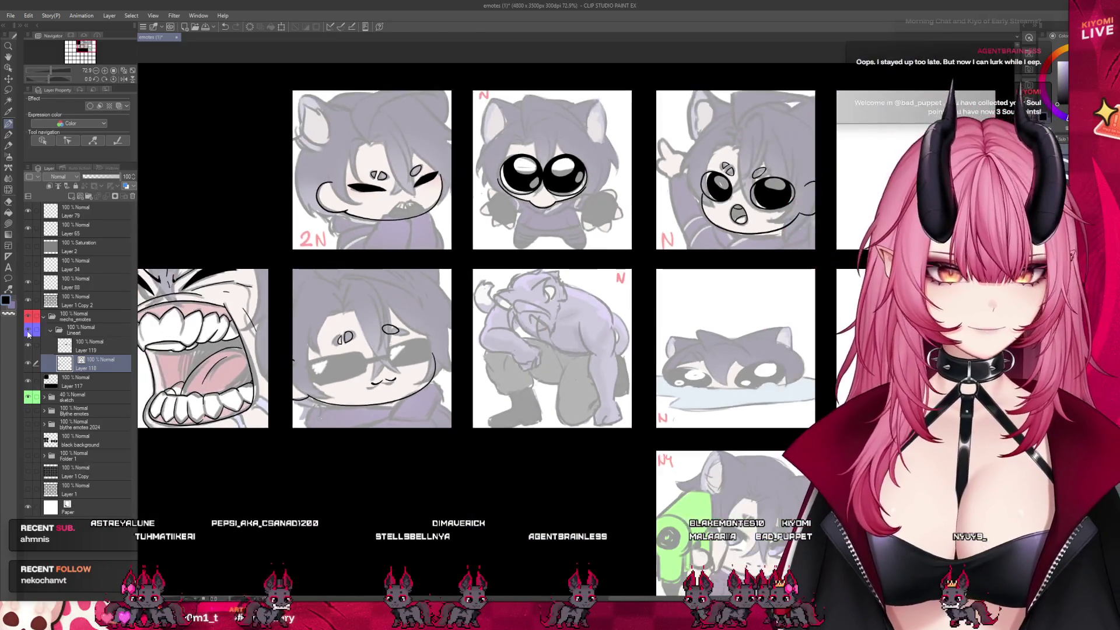
left_click(29, 396)
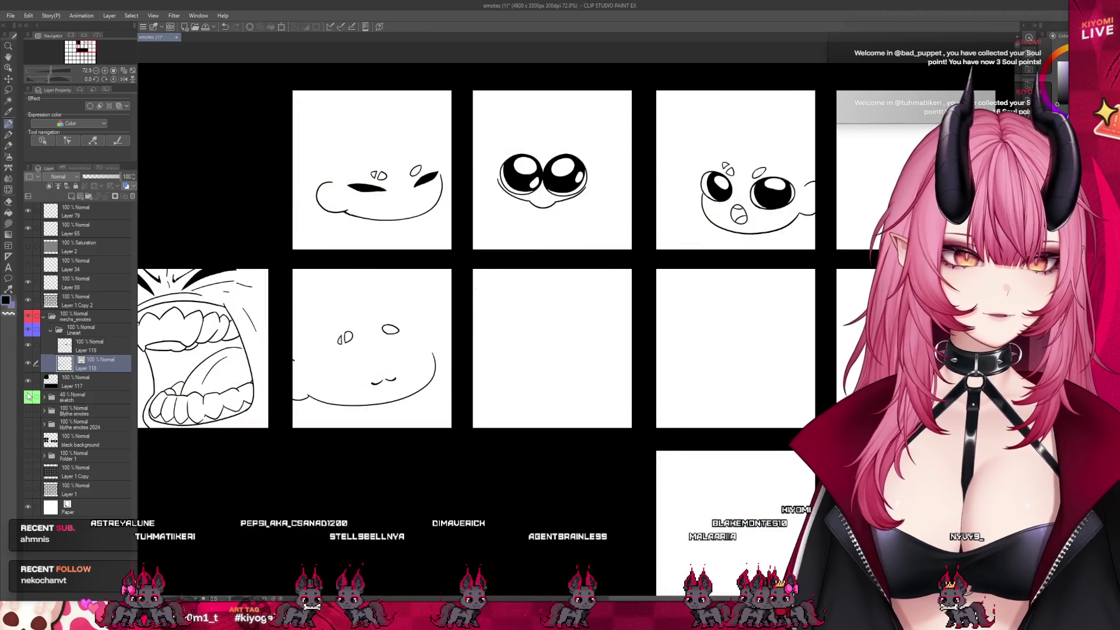
left_click(29, 396)
key("ctrl+minus")
key("ctrl+minus")
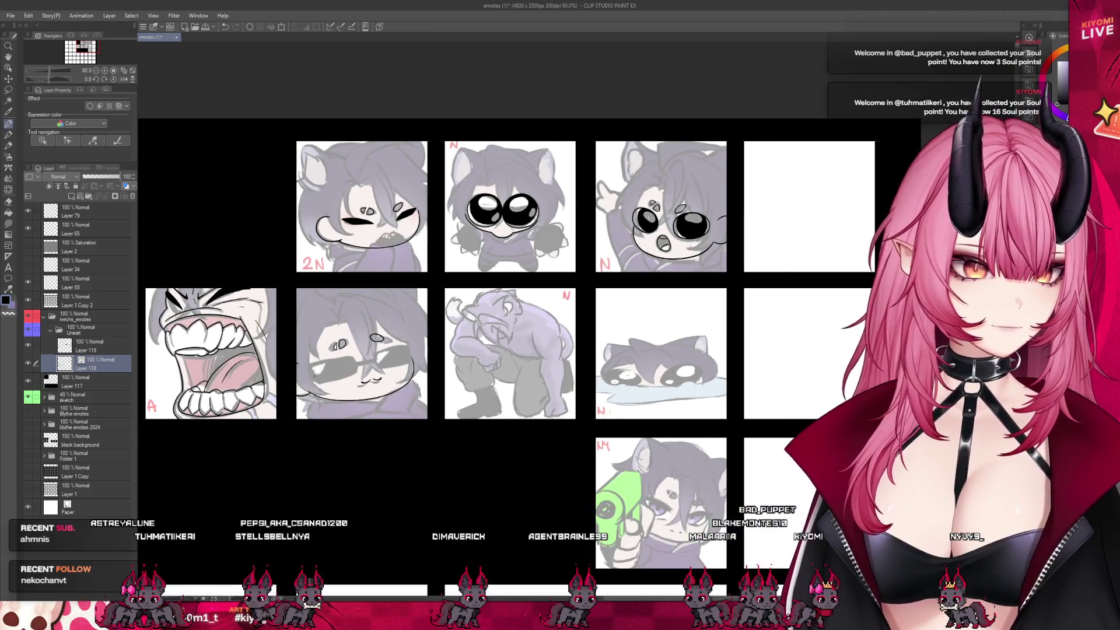
left_click(29, 398)
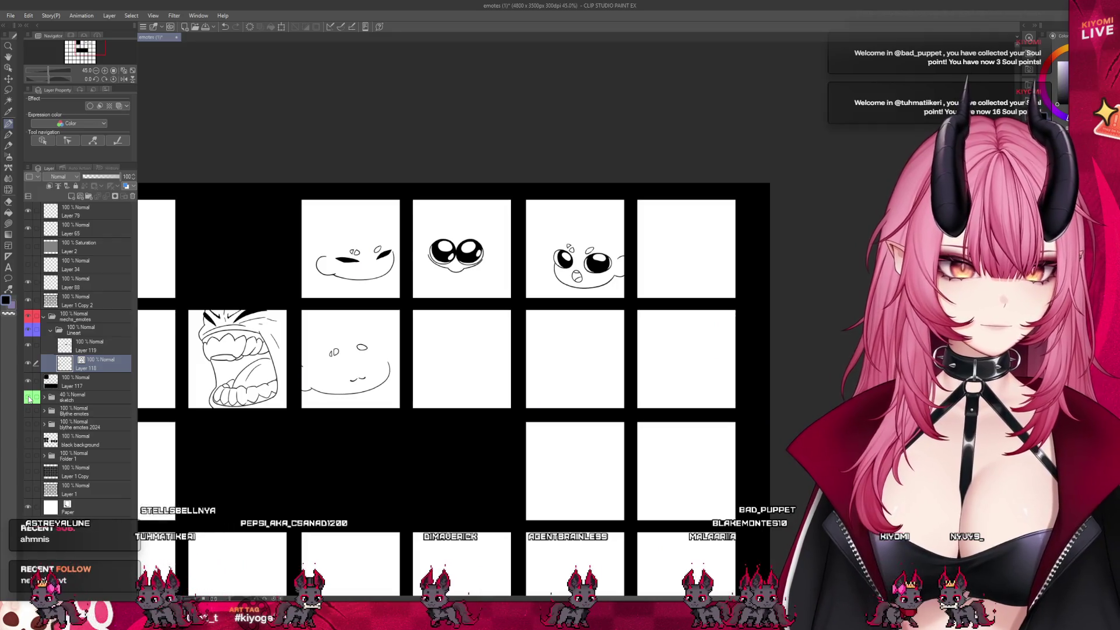
left_click(28, 397)
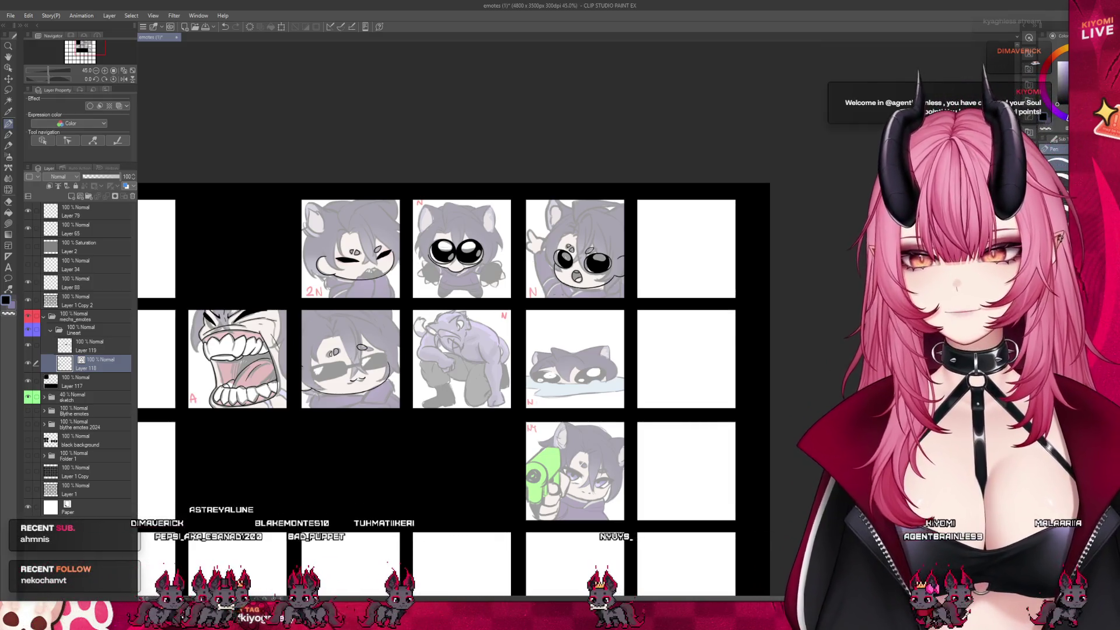
Look over the emote grid, reselect Layer 118 as the working layer, and save with Ctrl+S.
scroll(495, 332, "up", 2)
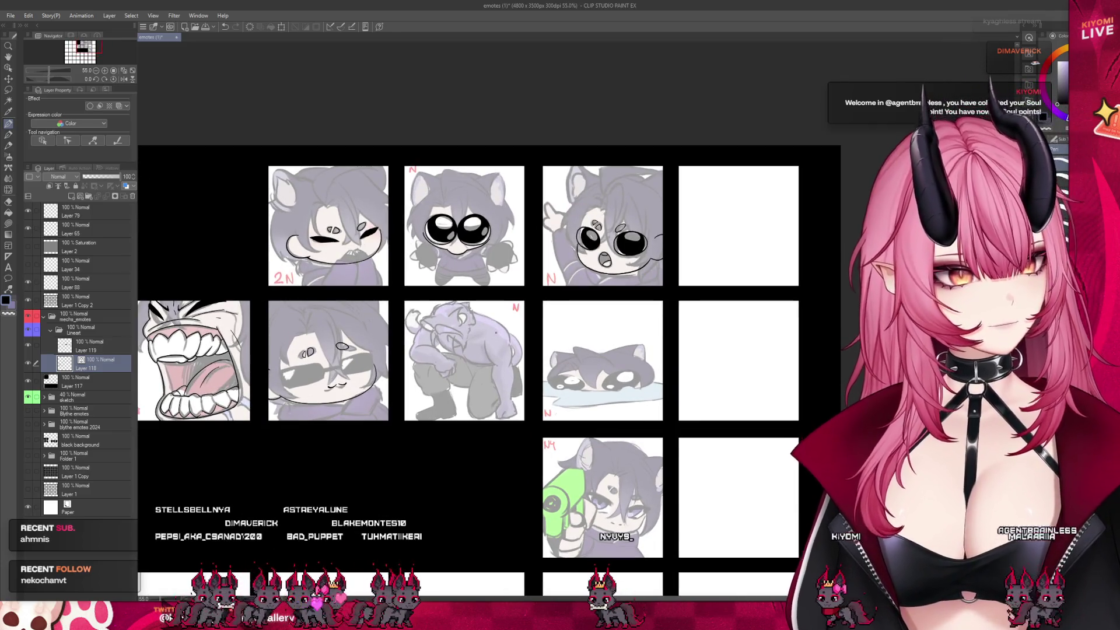
scroll(496, 332, "down", 3)
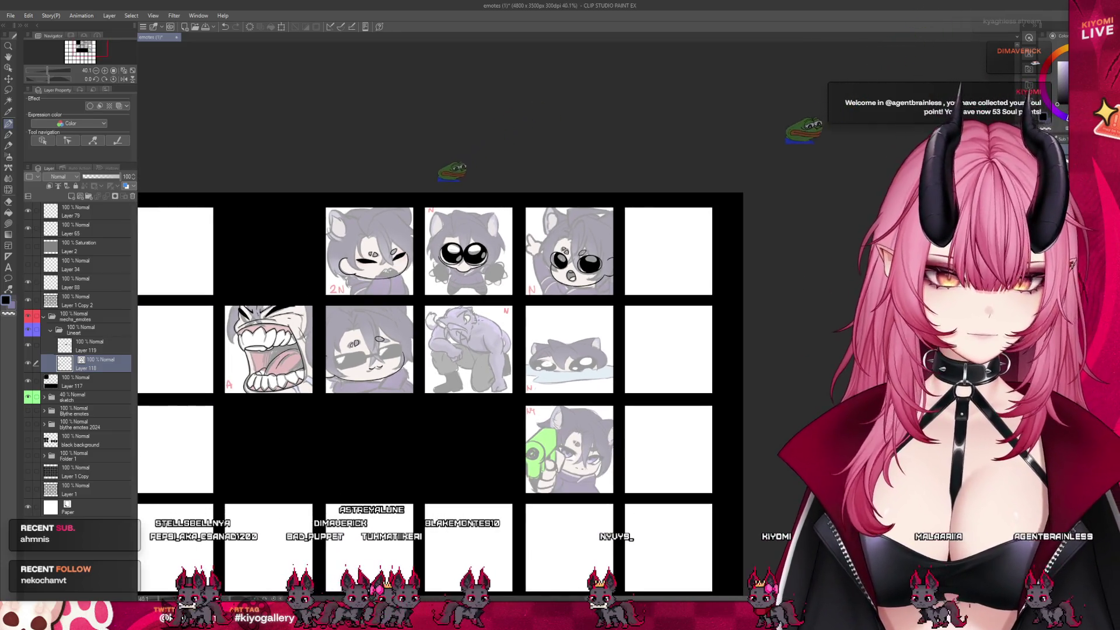
scroll(476, 321, "up", 3)
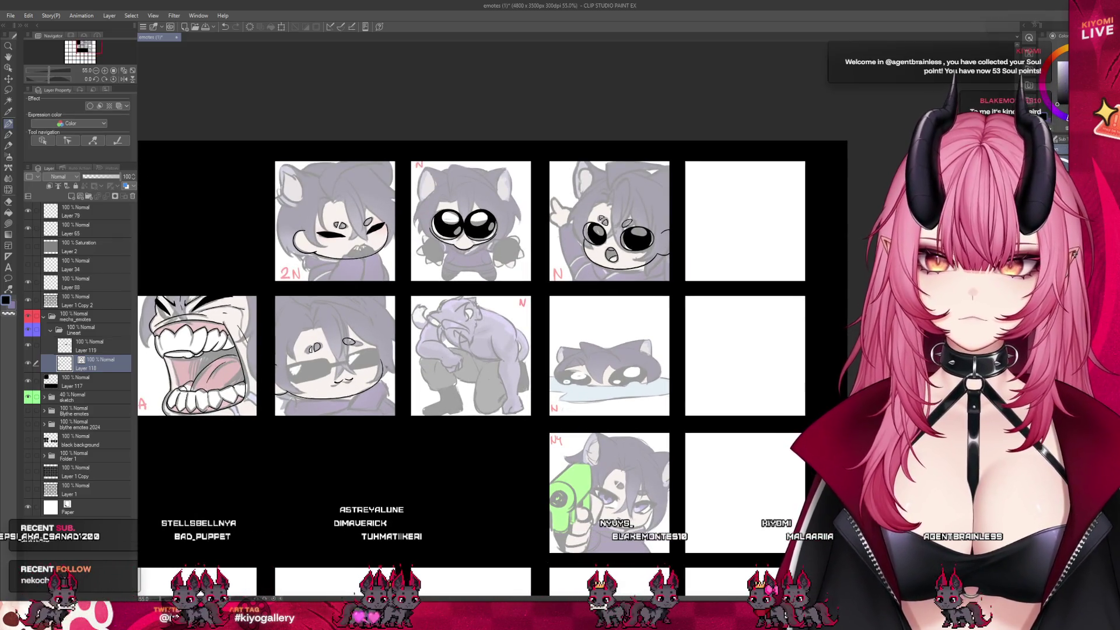
scroll(478, 251, "up", 3)
scroll(479, 251, "down", 3)
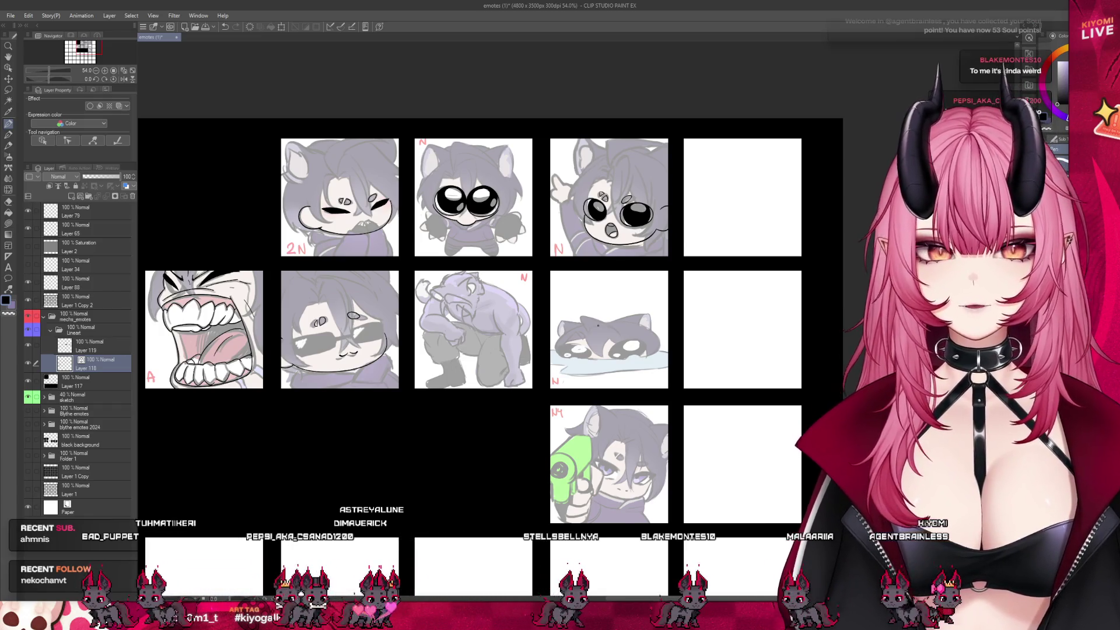
scroll(569, 325, "up", 3)
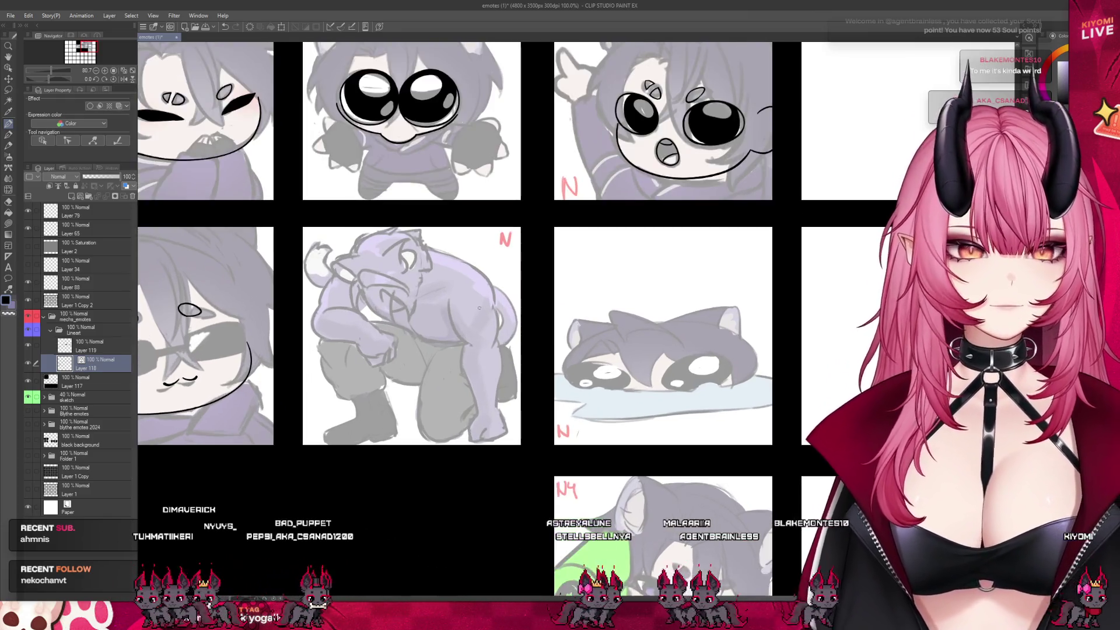
scroll(477, 309, "up", 2)
left_click(87, 346)
left_click(93, 363)
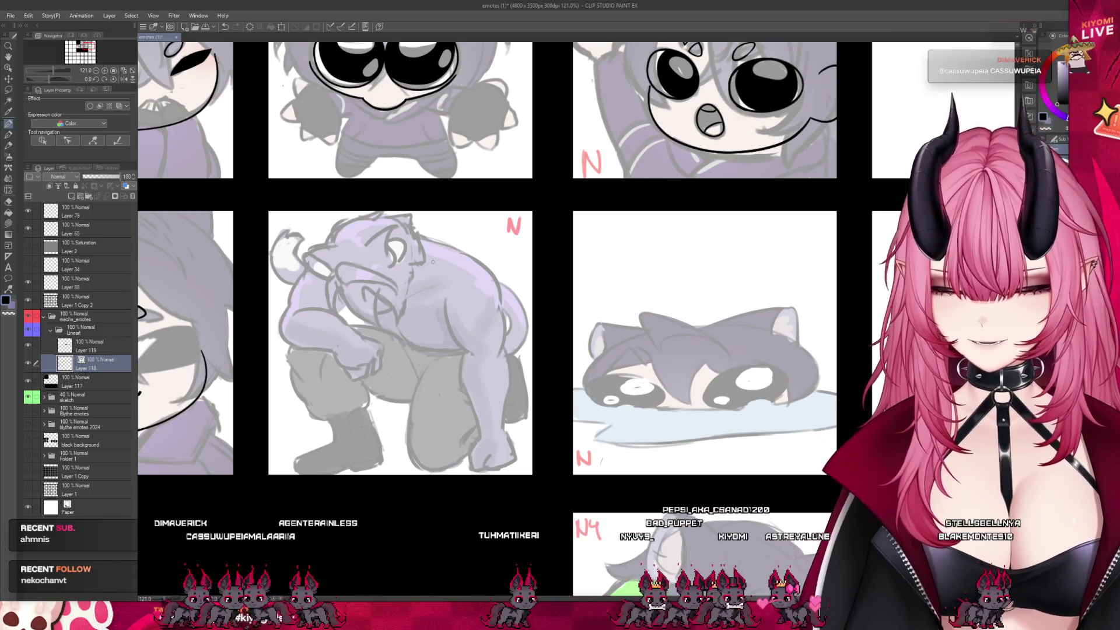
scroll(589, 361, "down", 3)
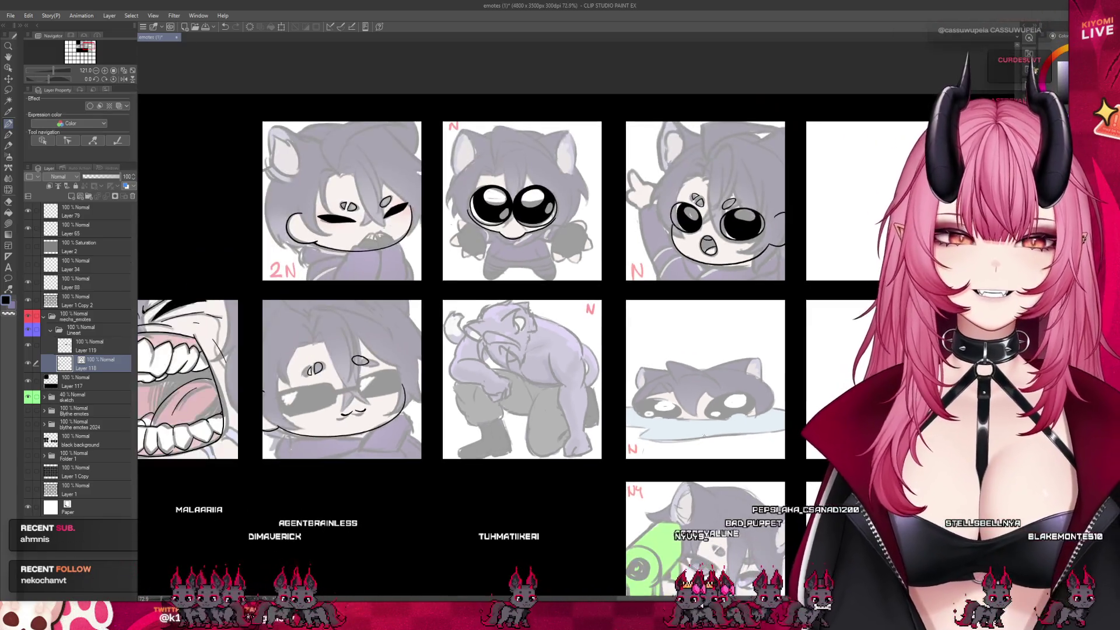
key("ctrl+s")
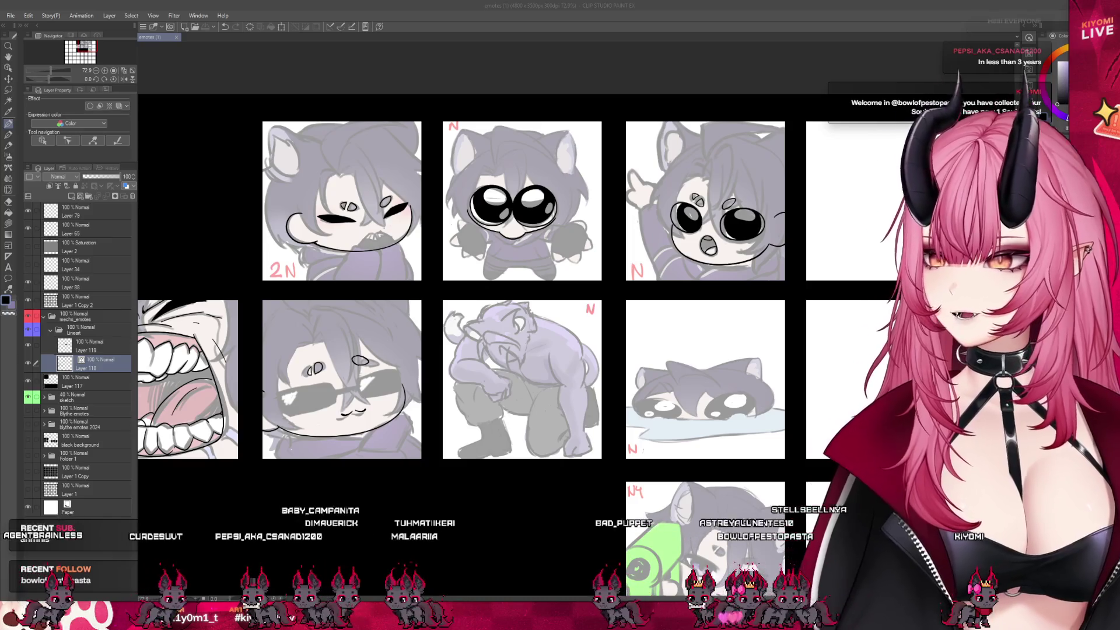
scroll(502, 315, "down", 2)
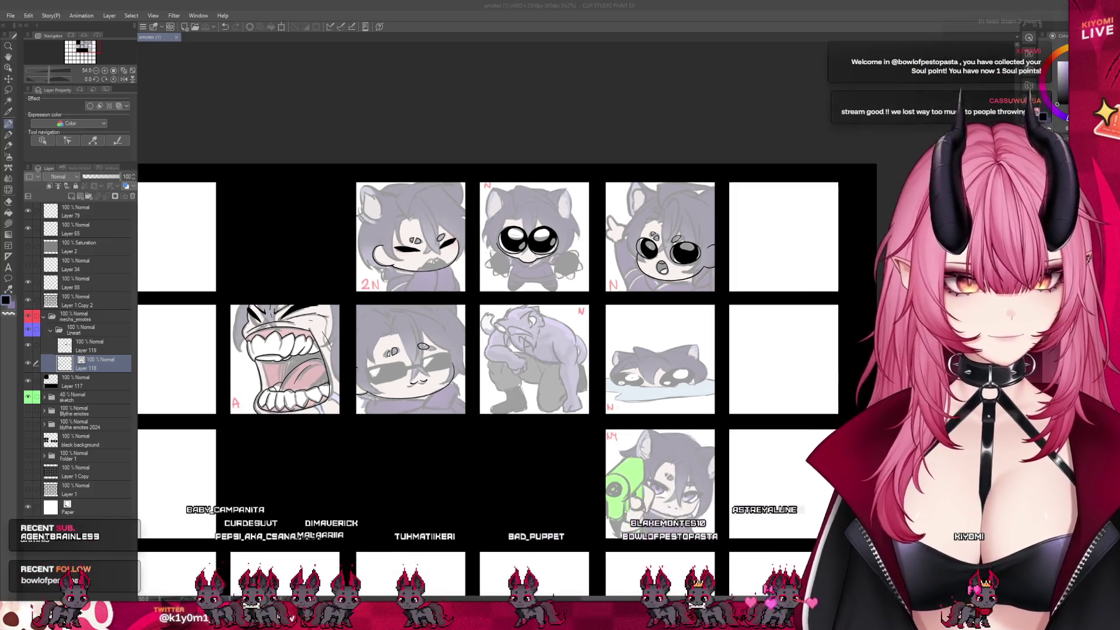
Zoom around the lying-cat tile, then switch to the browser showing the TikTok video.
scroll(501, 315, "up", 1)
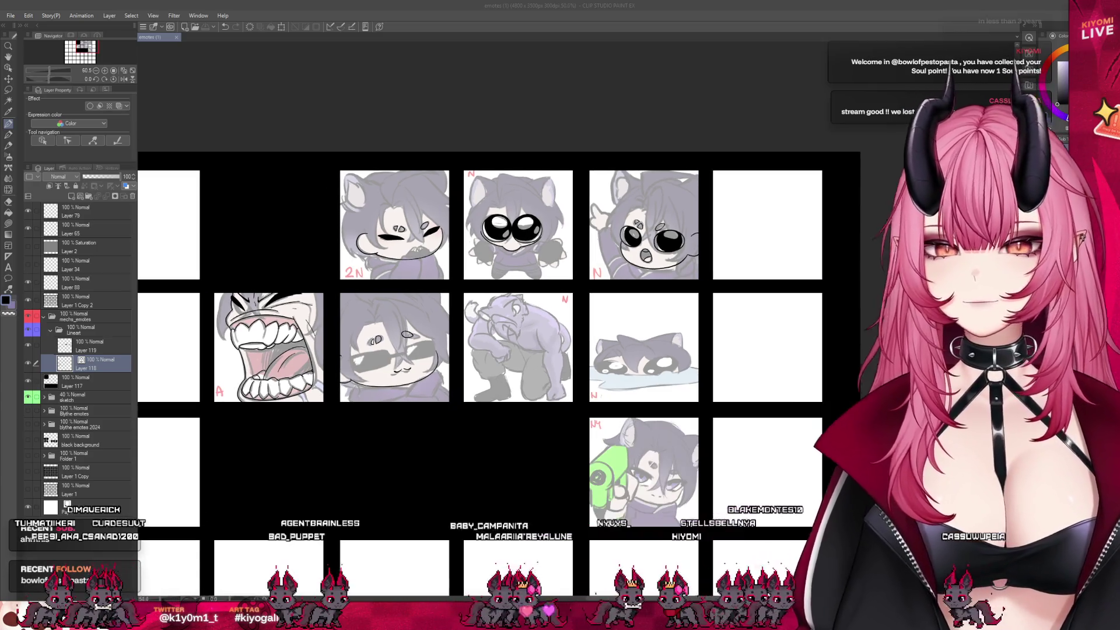
scroll(459, 281, "down", 1)
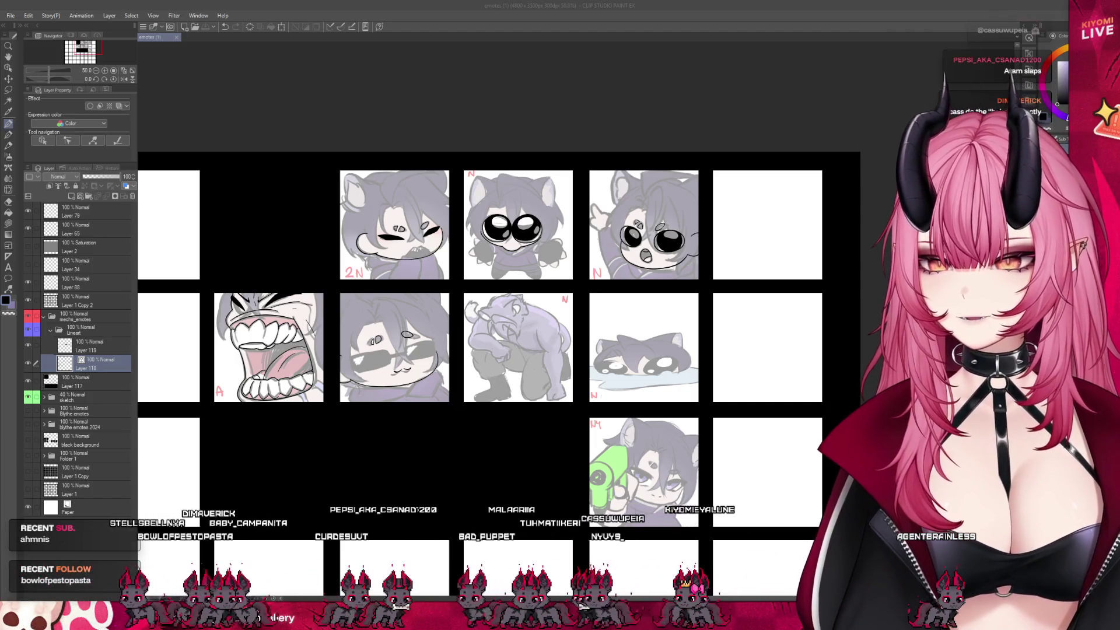
scroll(498, 341, "down", 1)
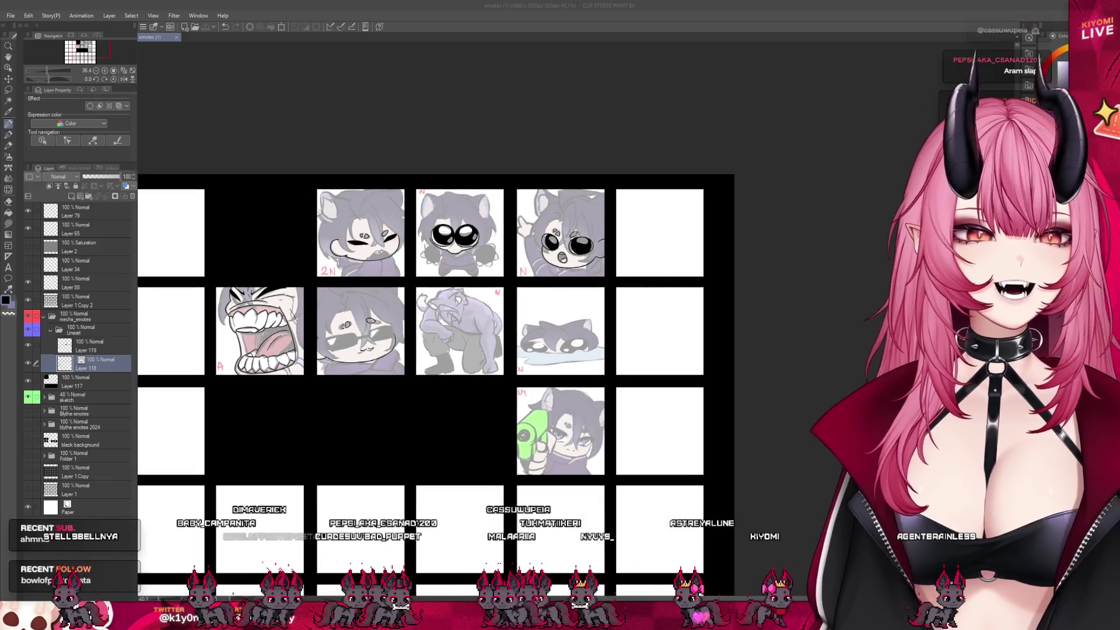
scroll(483, 325, "up", 5)
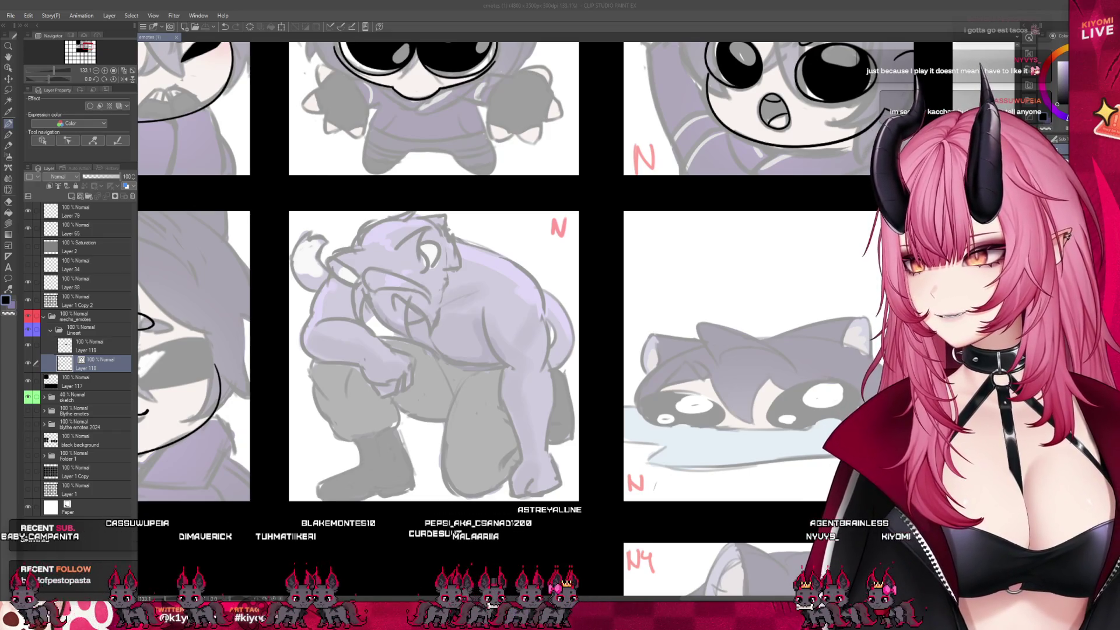
key("alt+Tab")
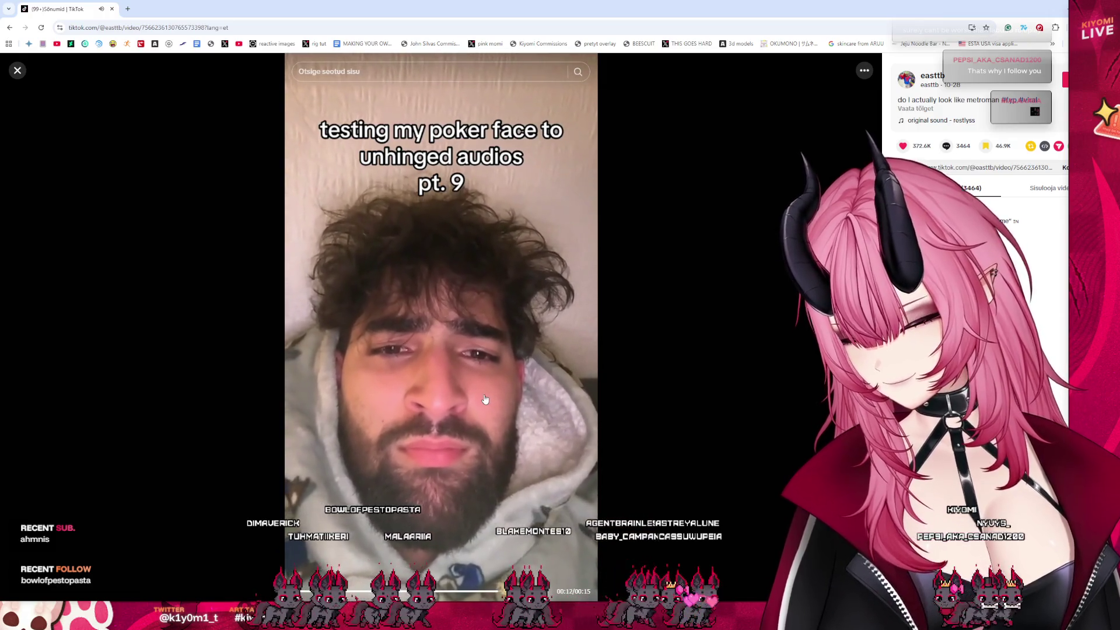
Pause the TikTok poker-face video, replay it from near the start, and pause again.
left_click(486, 403)
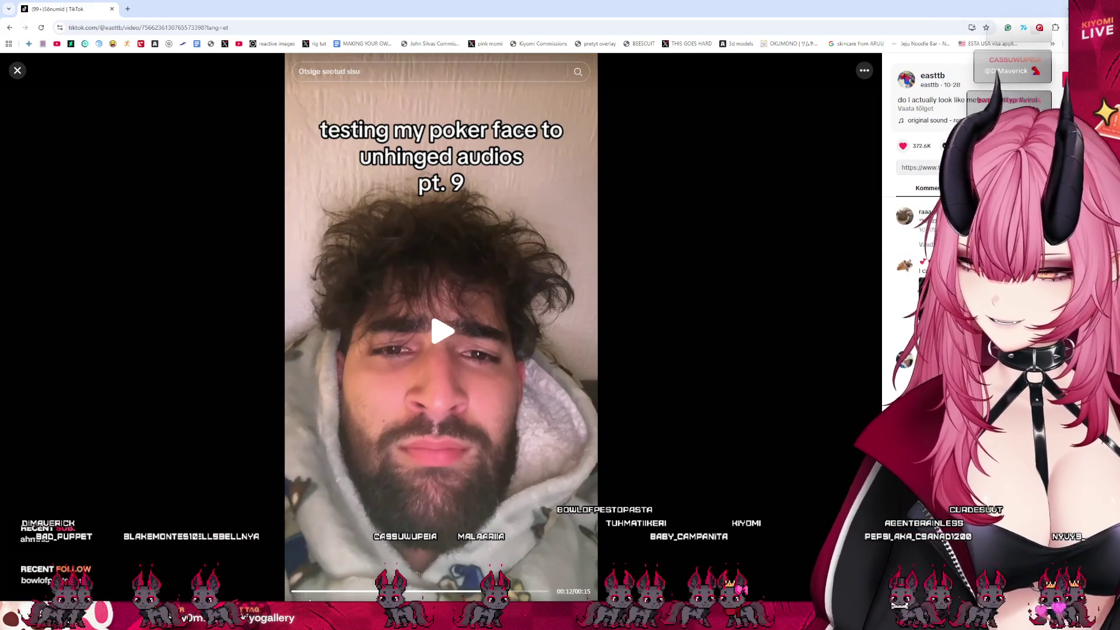
left_click(307, 592)
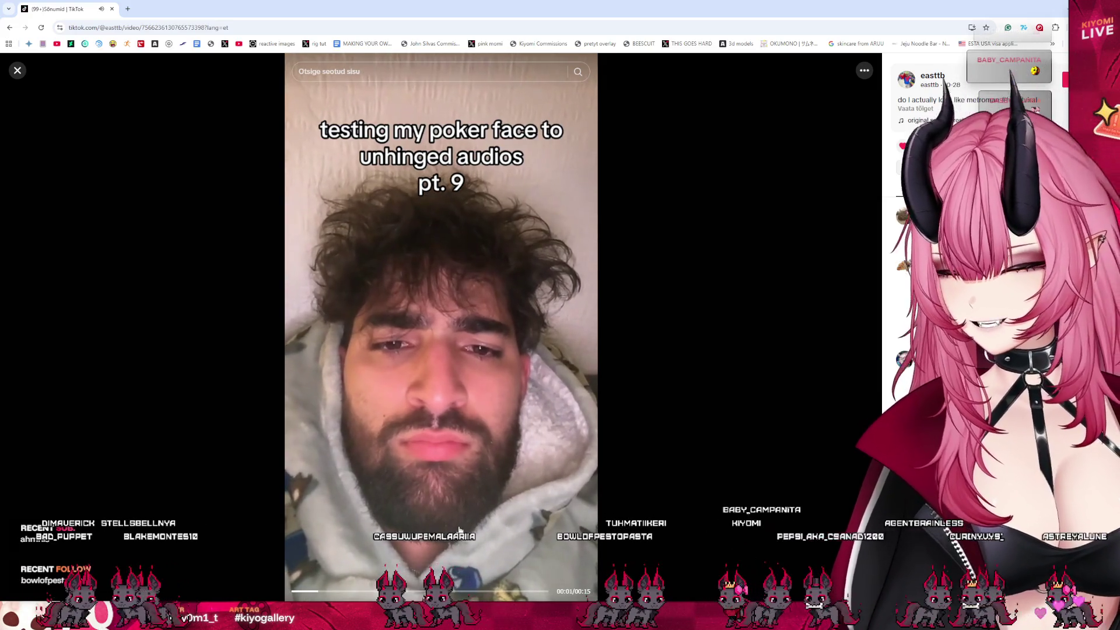
left_click(456, 440)
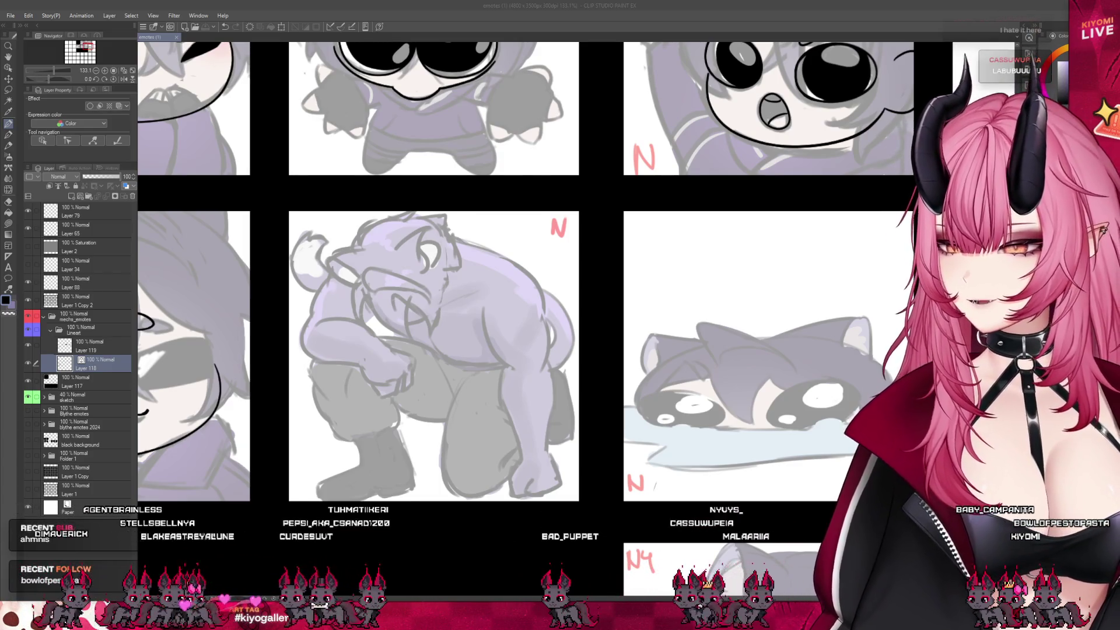
key("ctrl+minus")
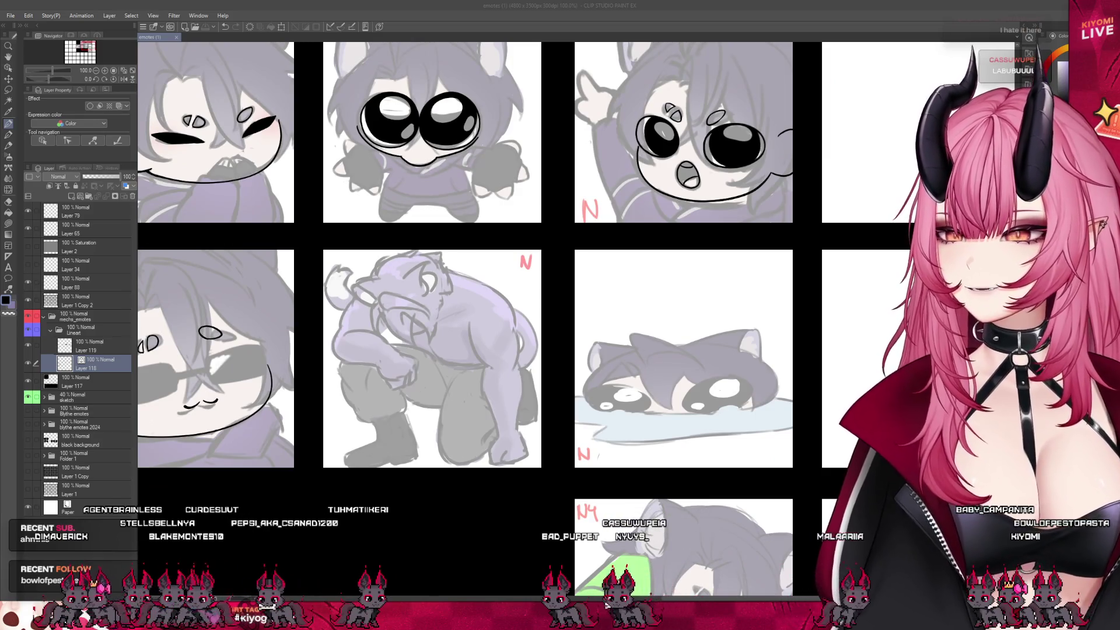
key("ctrl+minus")
key("ctrl+minus")
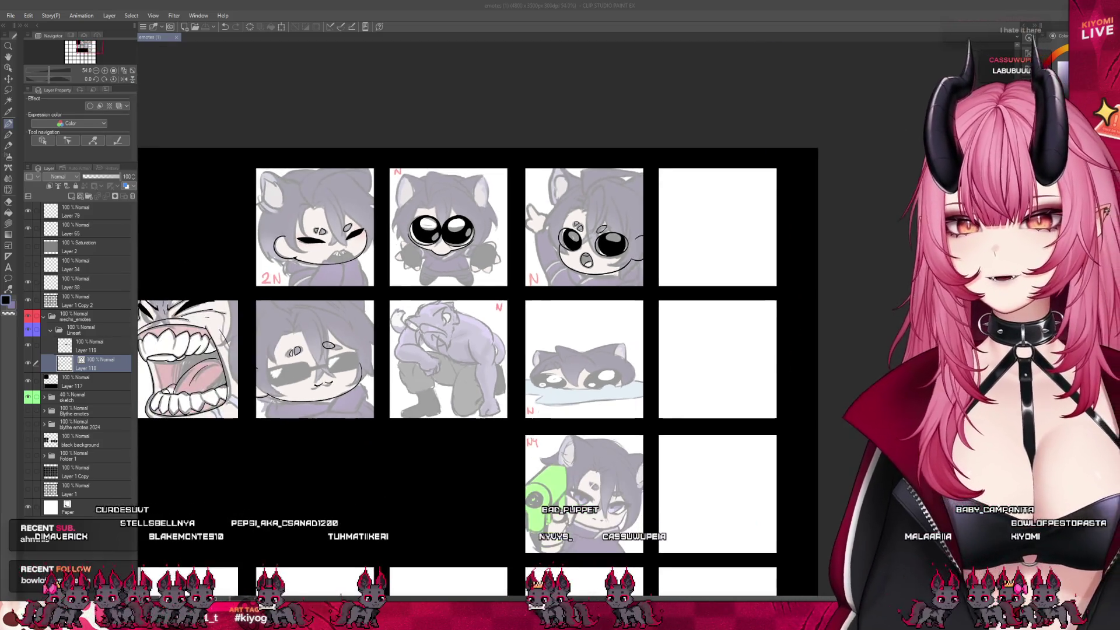
key("ctrl+plus")
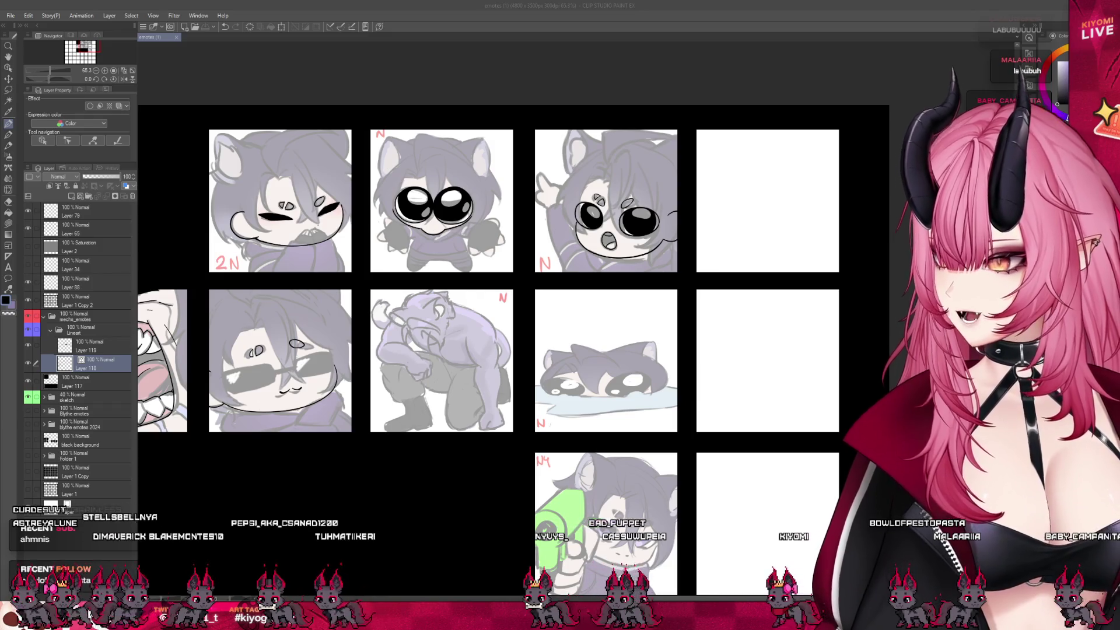
key("ctrl+minus")
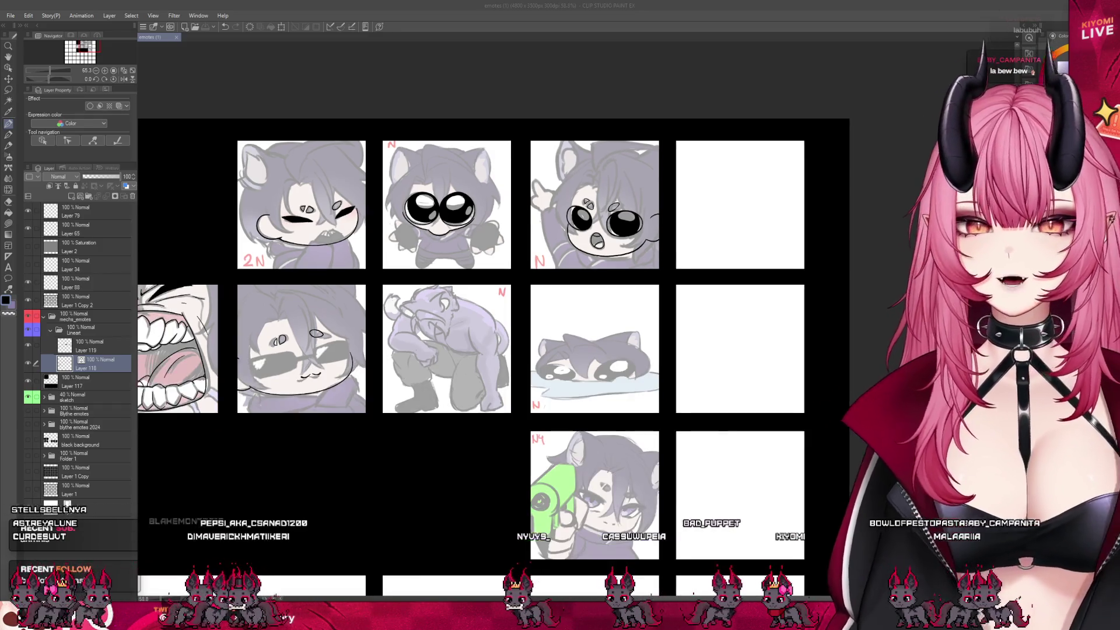
key("ctrl+plus")
key("ctrl+plus")
key("ctrl+plus")
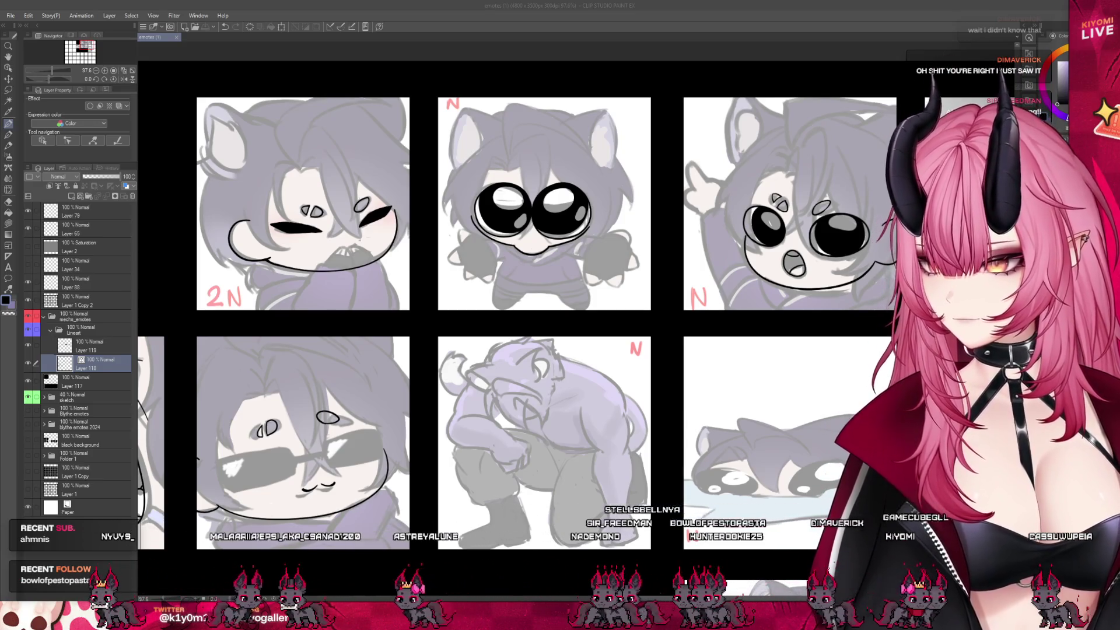
scroll(416, 390, "down", 2)
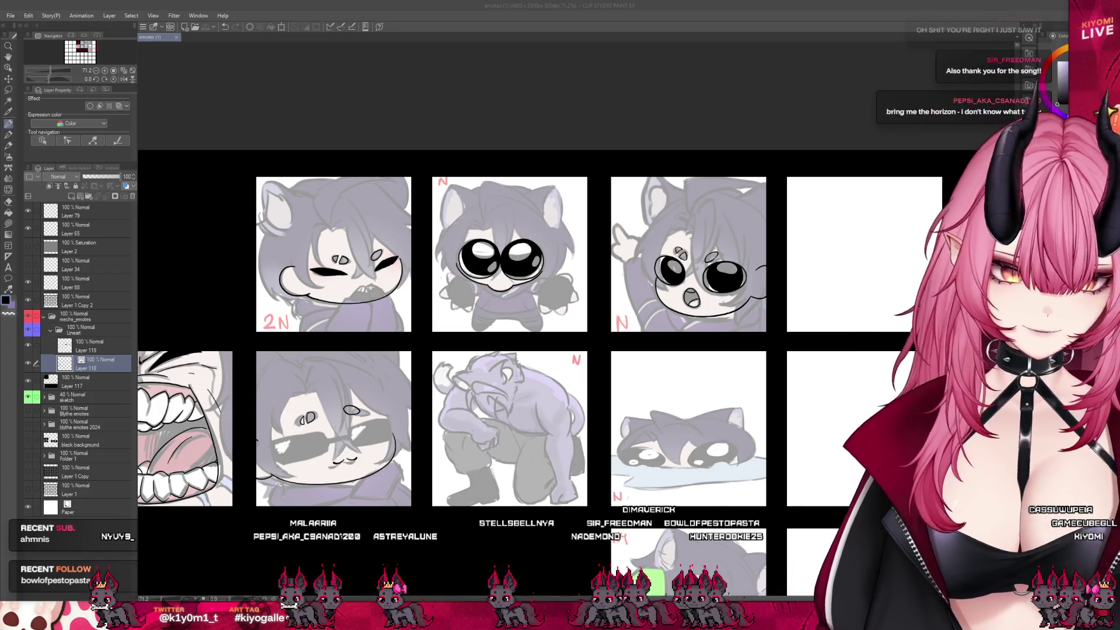
scroll(658, 518, "down", 1)
scroll(658, 518, "up", 3)
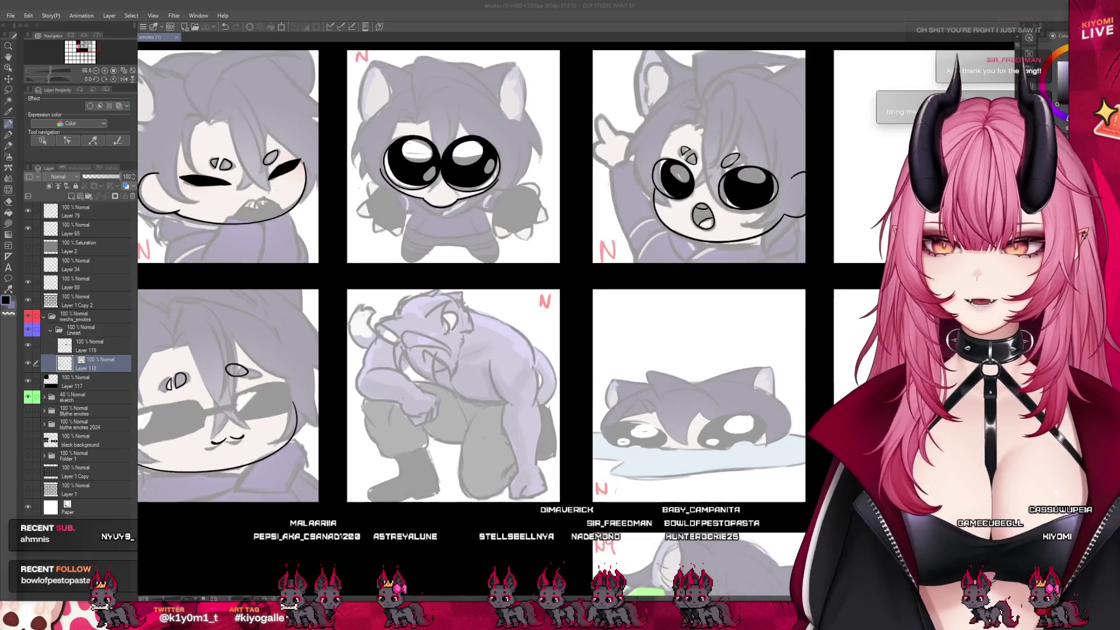
scroll(525, 350, "down", 2)
scroll(525, 350, "up", 4)
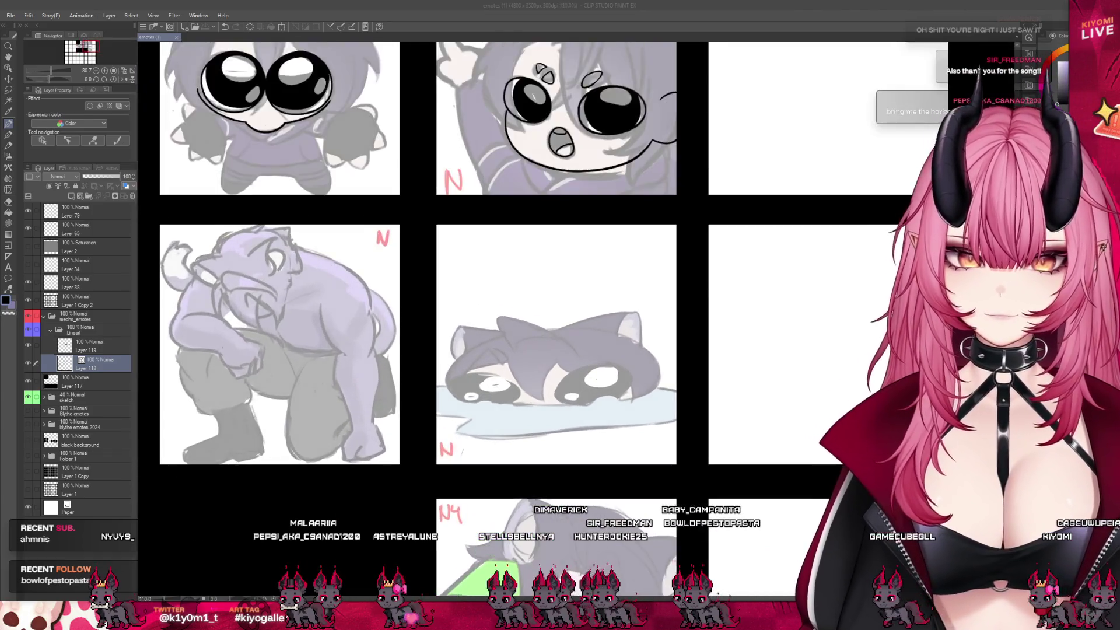
scroll(618, 383, "up", 3)
left_click_drag(395, 353, 535, 311)
key("ctrl+z")
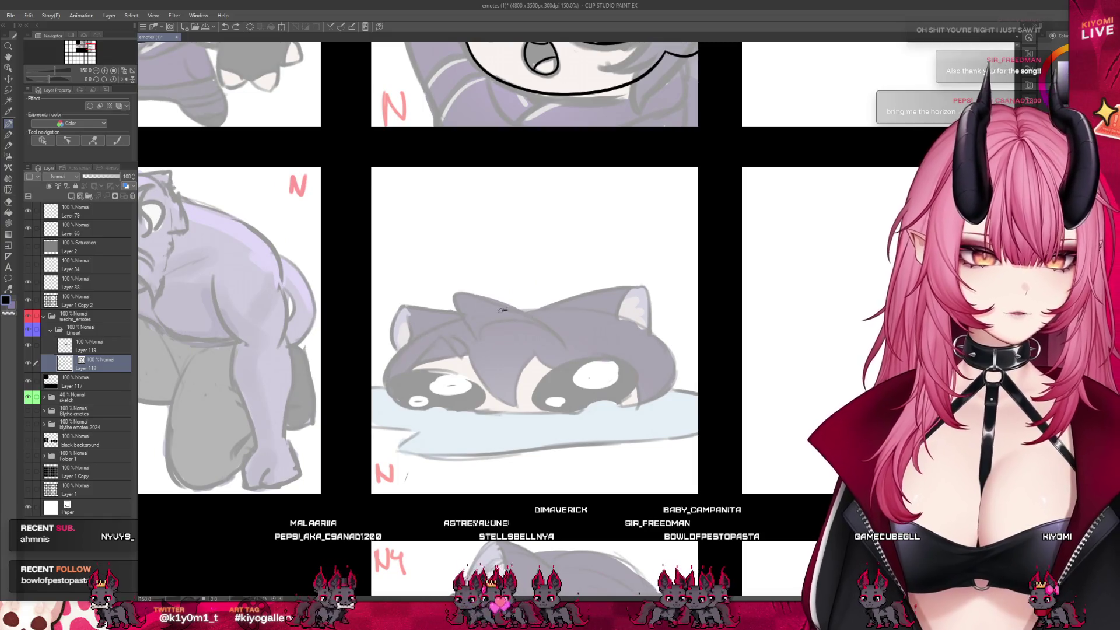
left_click_drag(394, 387, 506, 310)
scroll(611, 384, "up", 2)
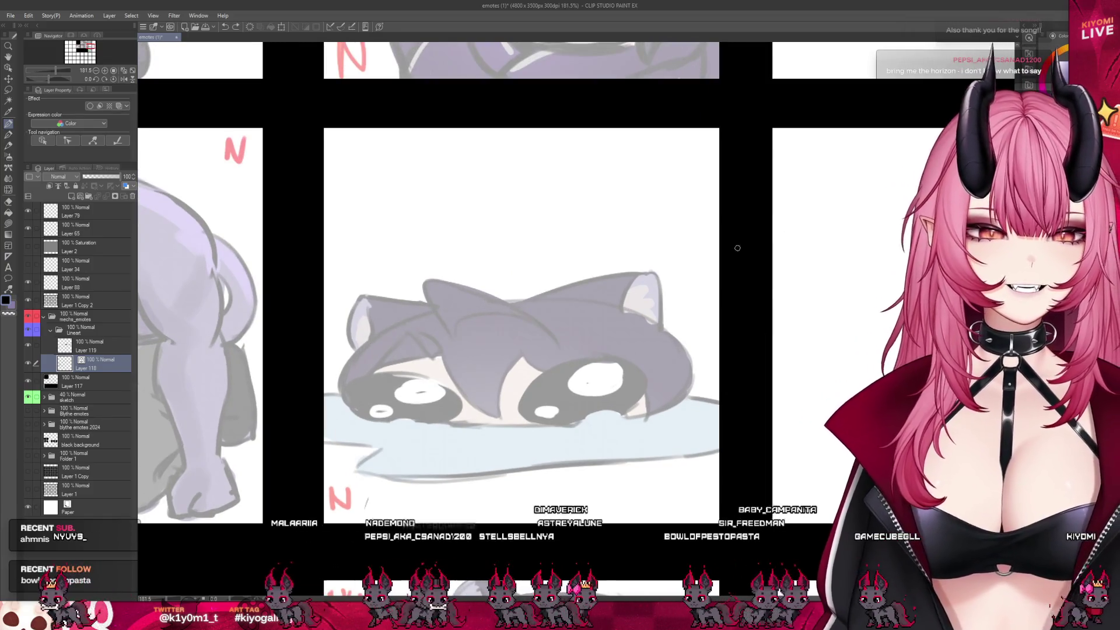
left_click_drag(350, 364, 435, 312)
key("ctrl+z")
mouse_move(537, 300)
left_mouse_down()
mouse_move(403, 312)
mouse_move(350, 373)
mouse_move(343, 404)
left_mouse_up()
mouse_move(412, 428)
left_mouse_down()
mouse_move(523, 428)
mouse_move(666, 408)
left_mouse_up()
key("ctrl+z")
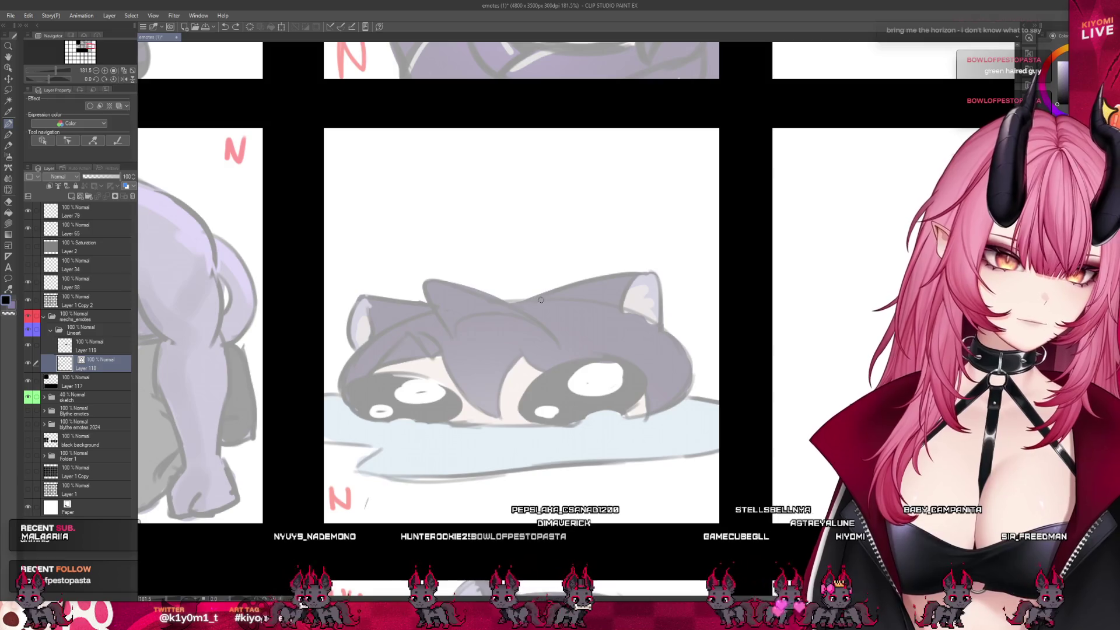
left_click_drag(413, 318, 354, 354)
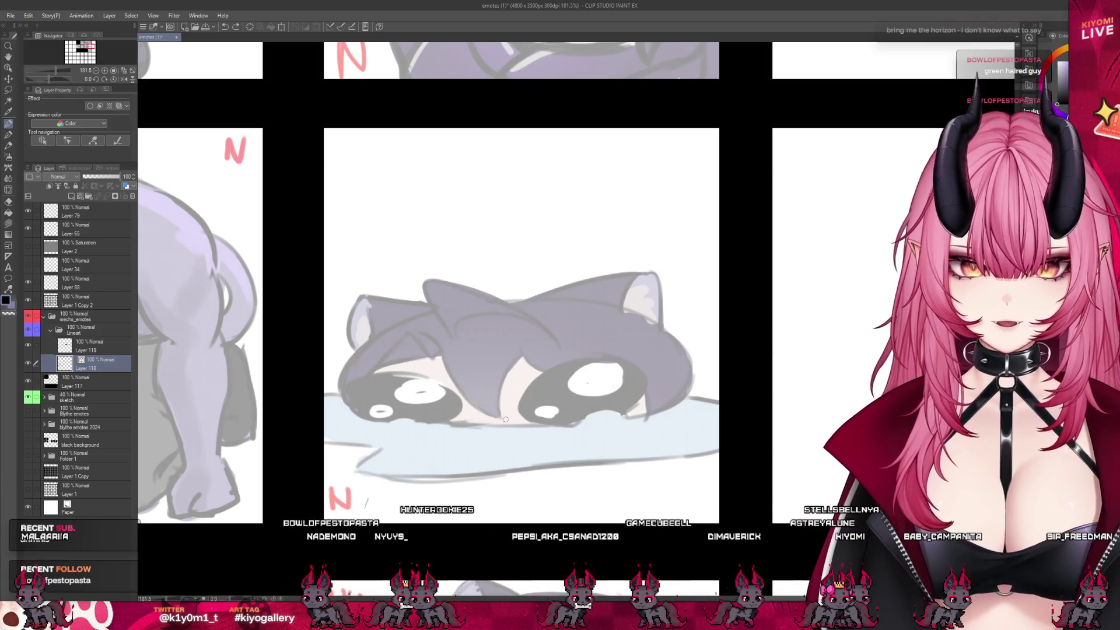
key("ctrl+z")
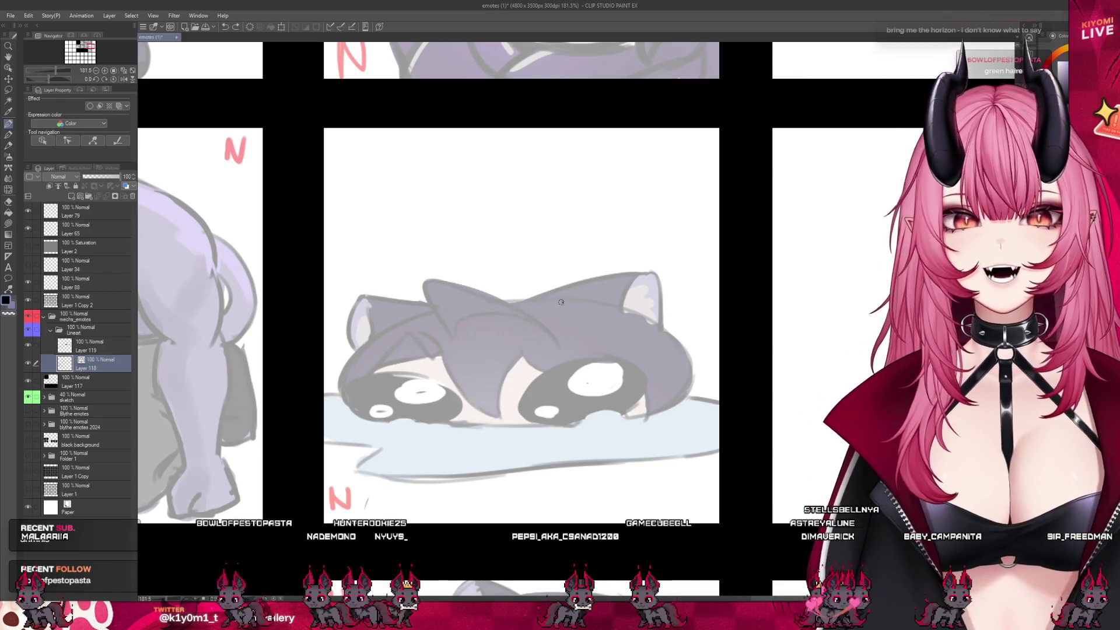
key("ctrl+z")
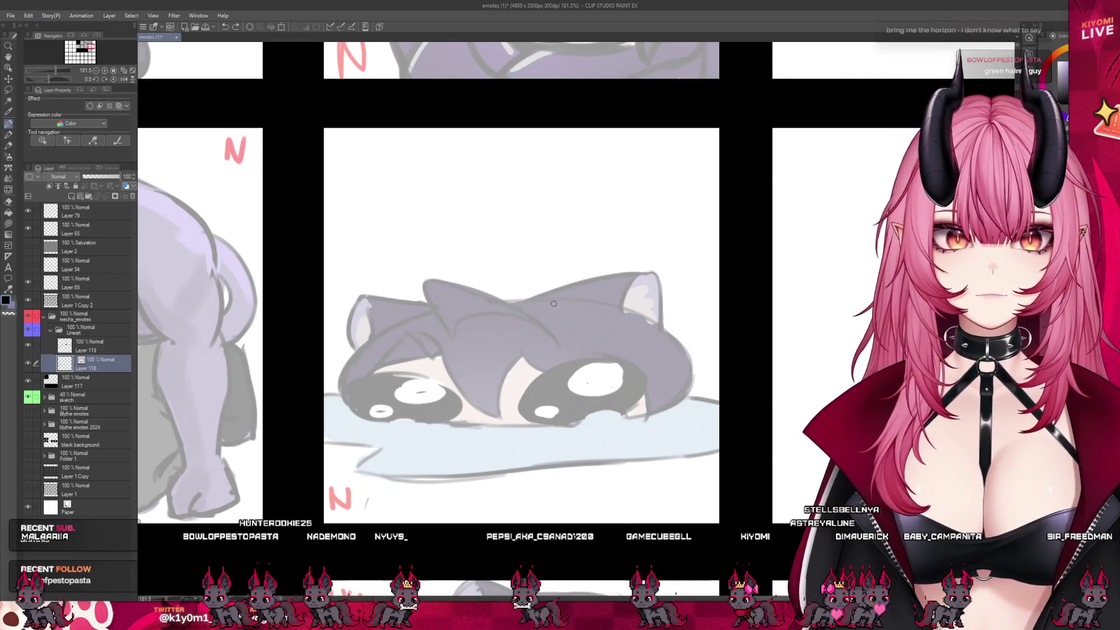
key("ctrl+z")
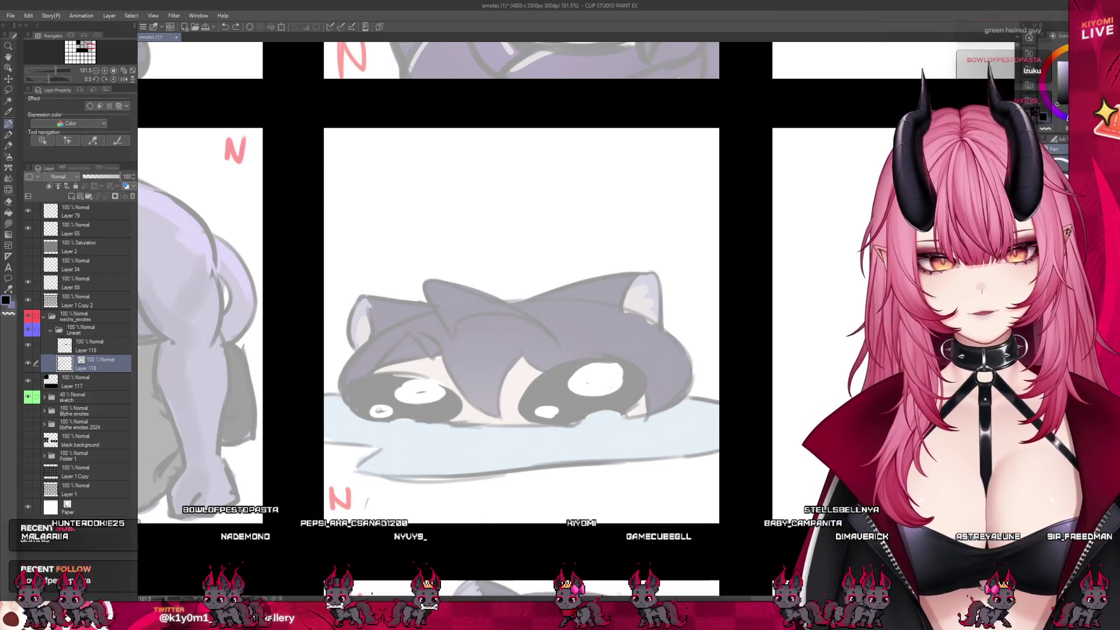
Ink the head outline's left curve from the left eye upward, undoing several trial strokes.
mouse_move(344, 366)
left_mouse_down()
mouse_move(513, 281)
mouse_move(613, 350)
mouse_move(686, 437)
left_mouse_up()
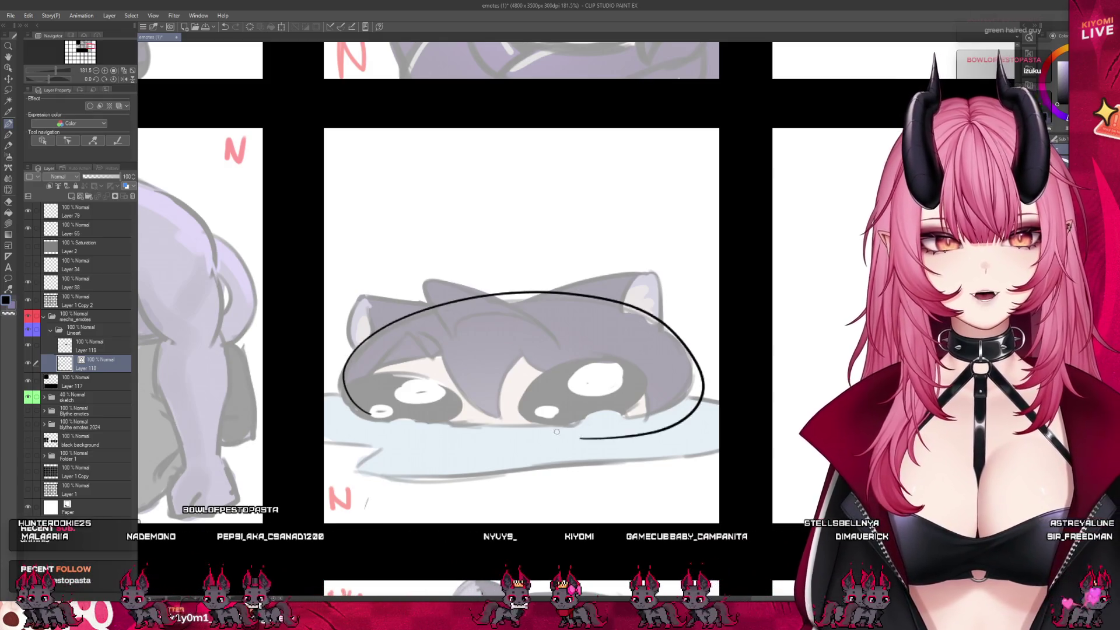
key("ctrl+z")
left_click_drag(384, 414, 357, 408)
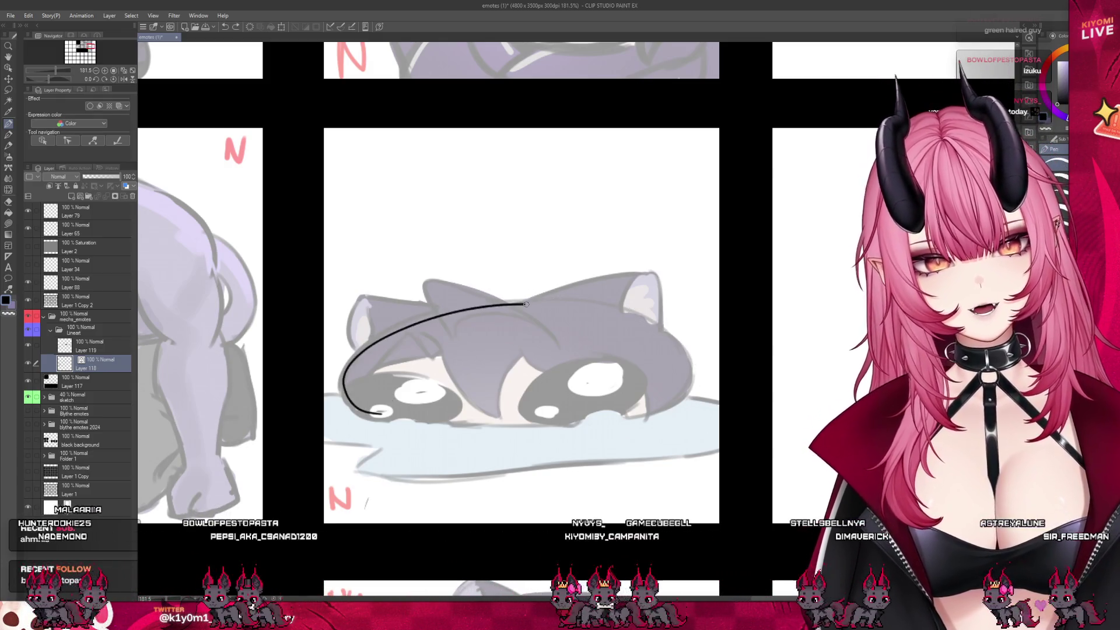
key("ctrl+z")
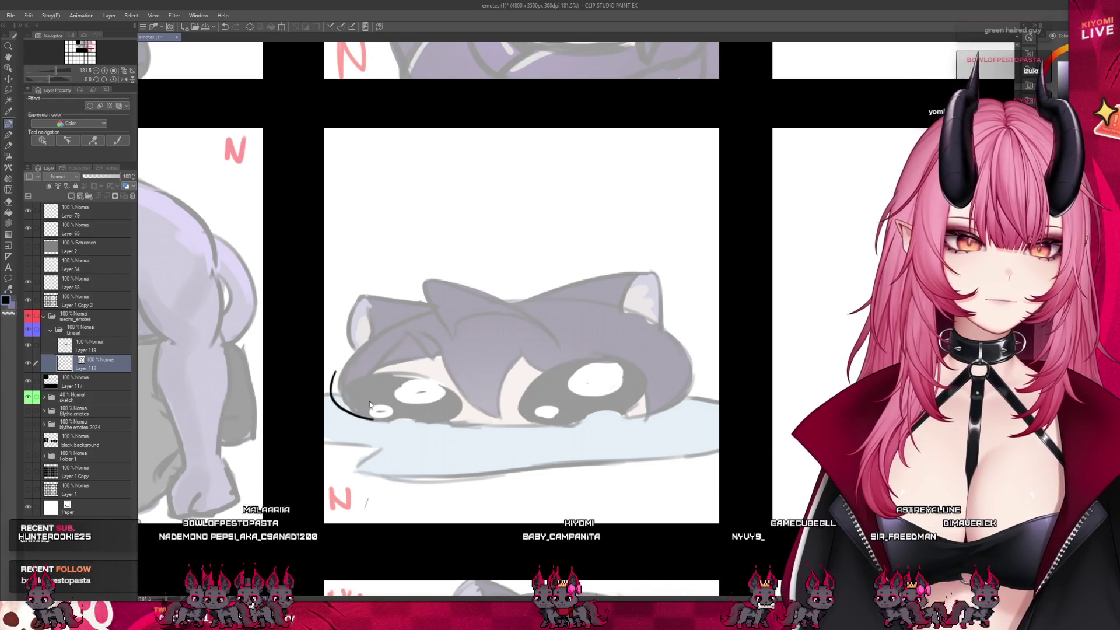
left_click_drag(368, 413, 390, 346)
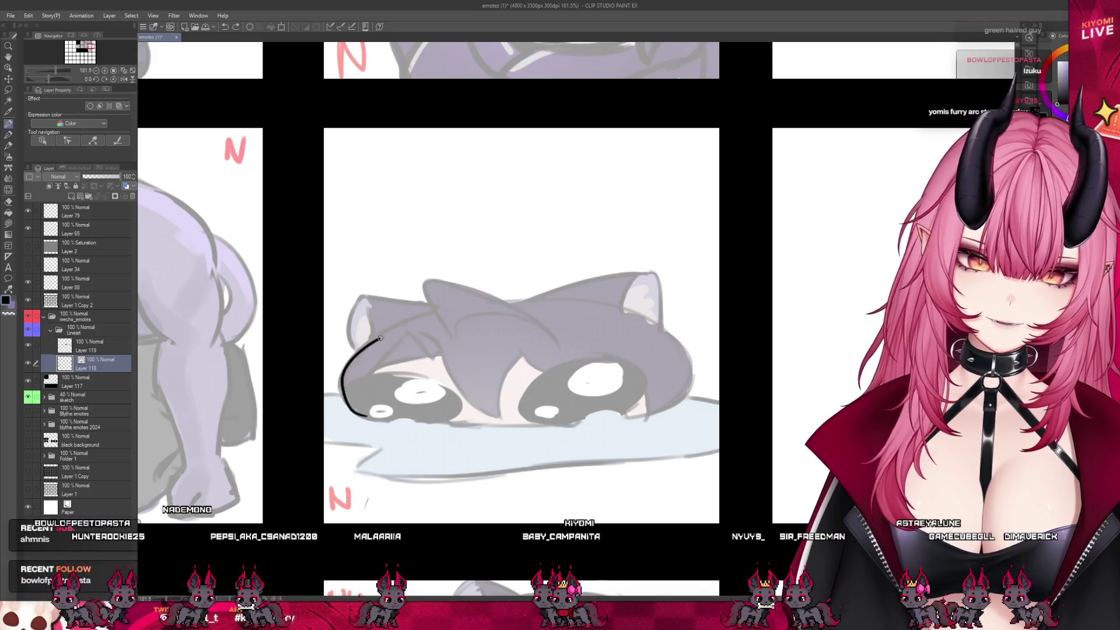
left_click_drag(380, 338, 583, 318)
key("ctrl+z")
left_click_drag(341, 396, 387, 318)
key("ctrl+z")
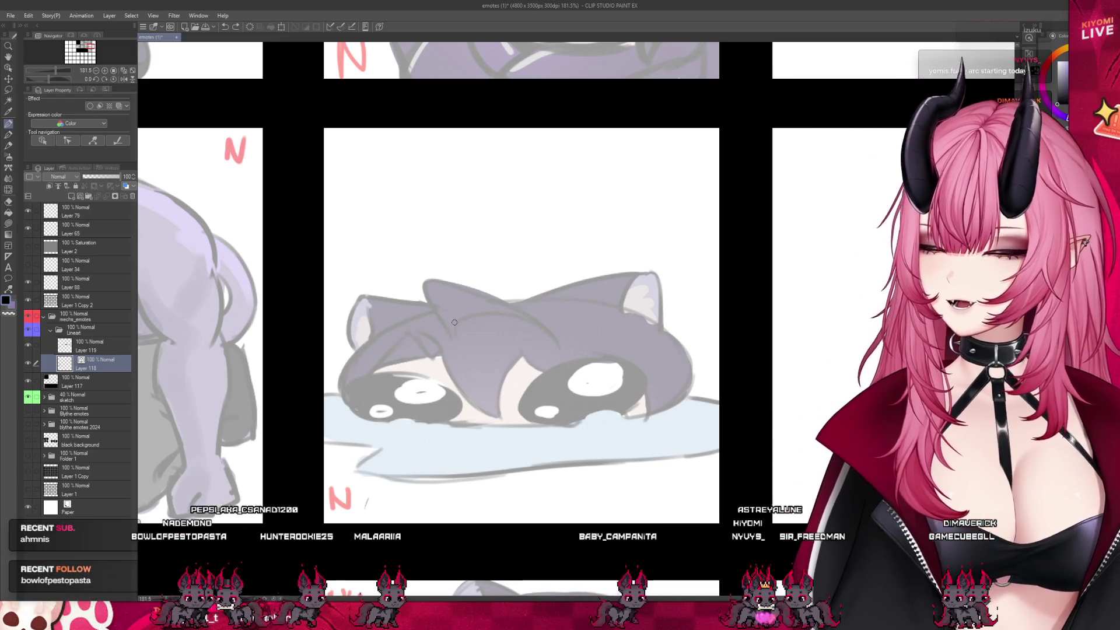
Retry the left head edge, then continue the outline rightward across the top of the head.
left_click_drag(343, 408, 424, 304)
key("ctrl+z")
left_click_drag(344, 411, 431, 315)
key("ctrl+z")
left_click_drag(357, 408, 390, 331)
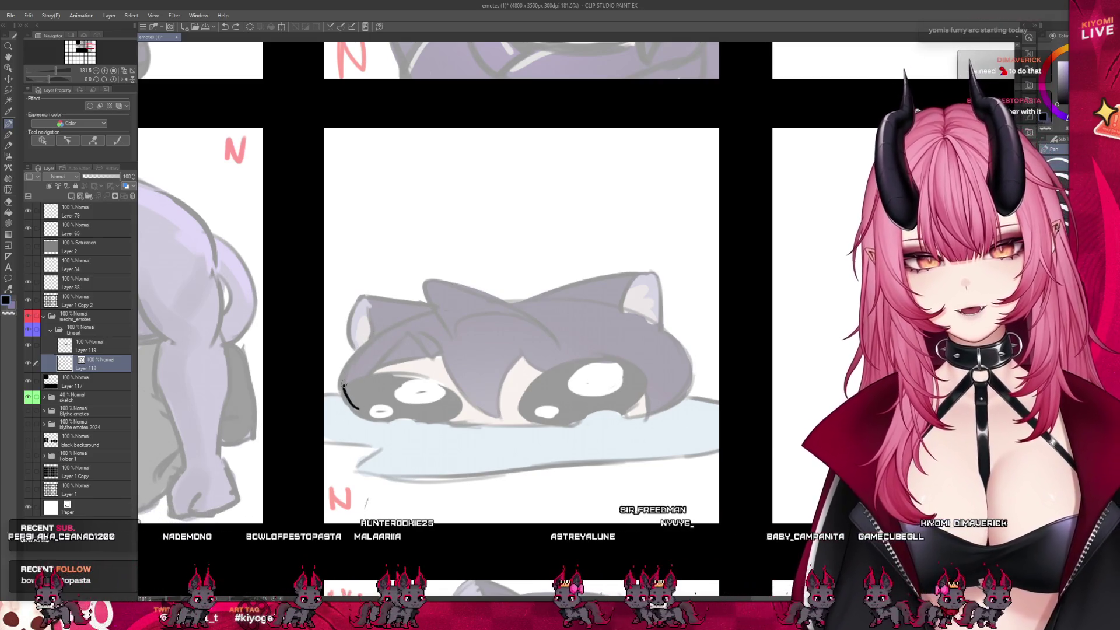
key("ctrl+z")
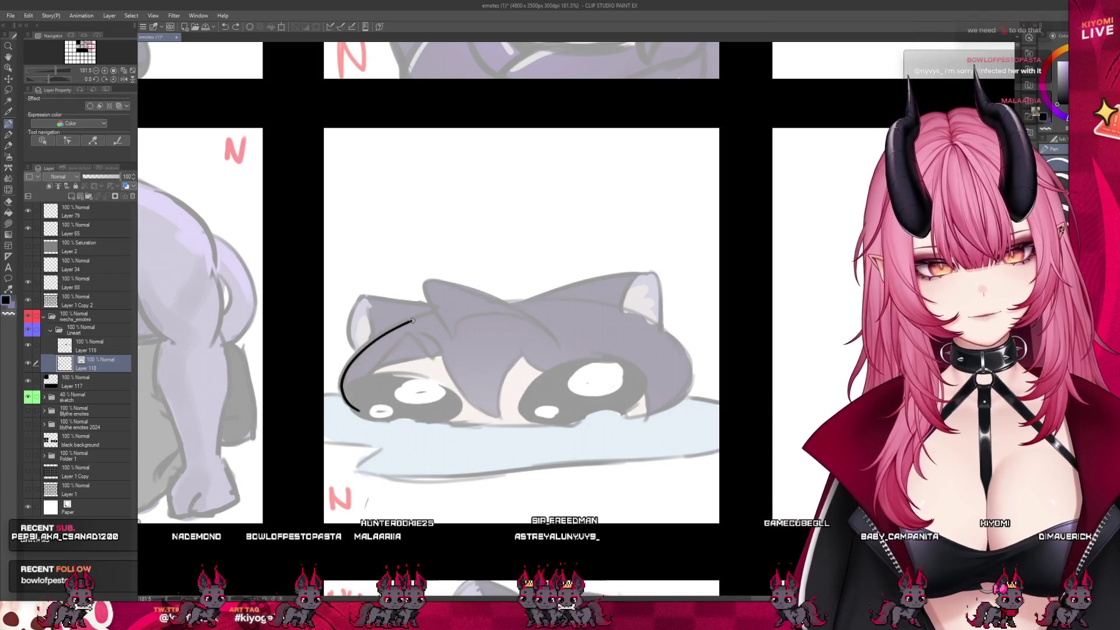
left_click_drag(503, 300, 601, 305)
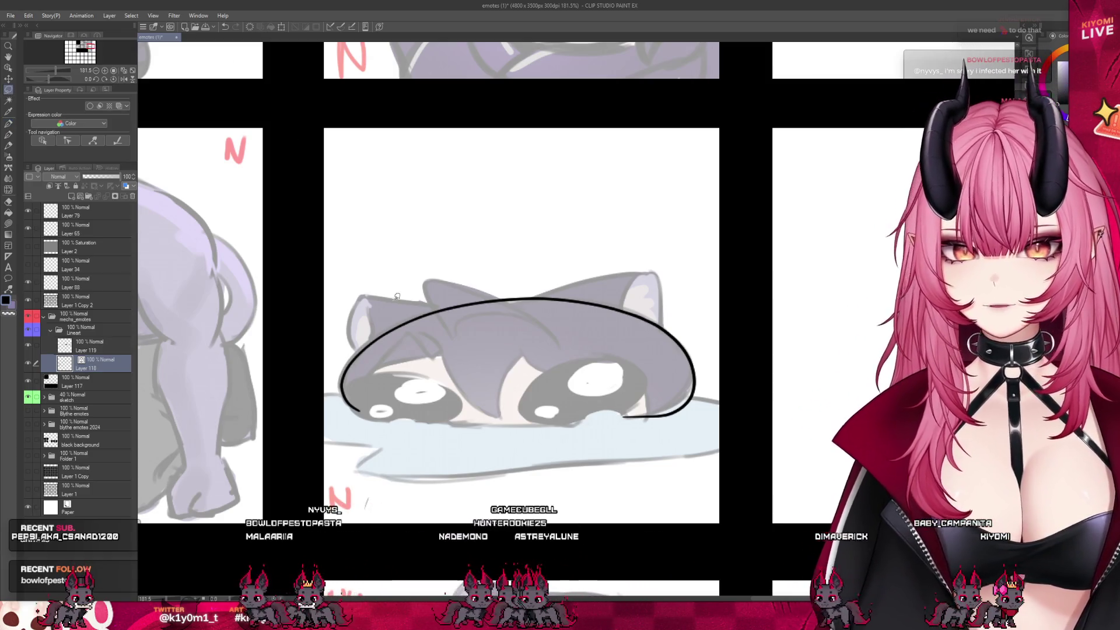
Lasso the head outline, mesh-bend its right end to fit the head, and deselect.
left_click_drag(716, 417, 409, 296)
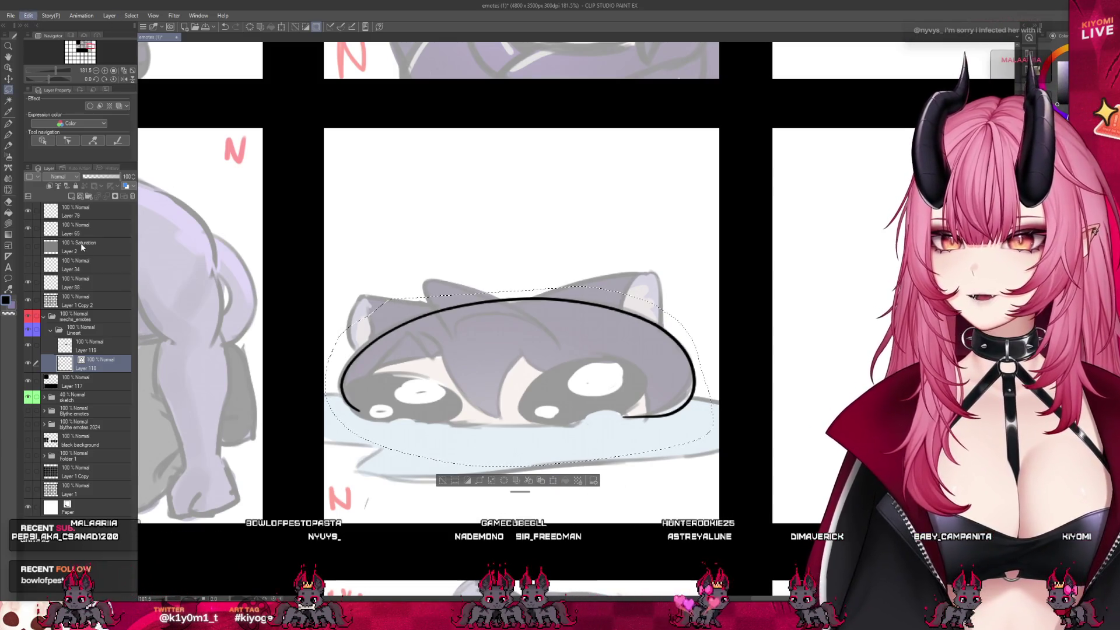
key("ctrl+t")
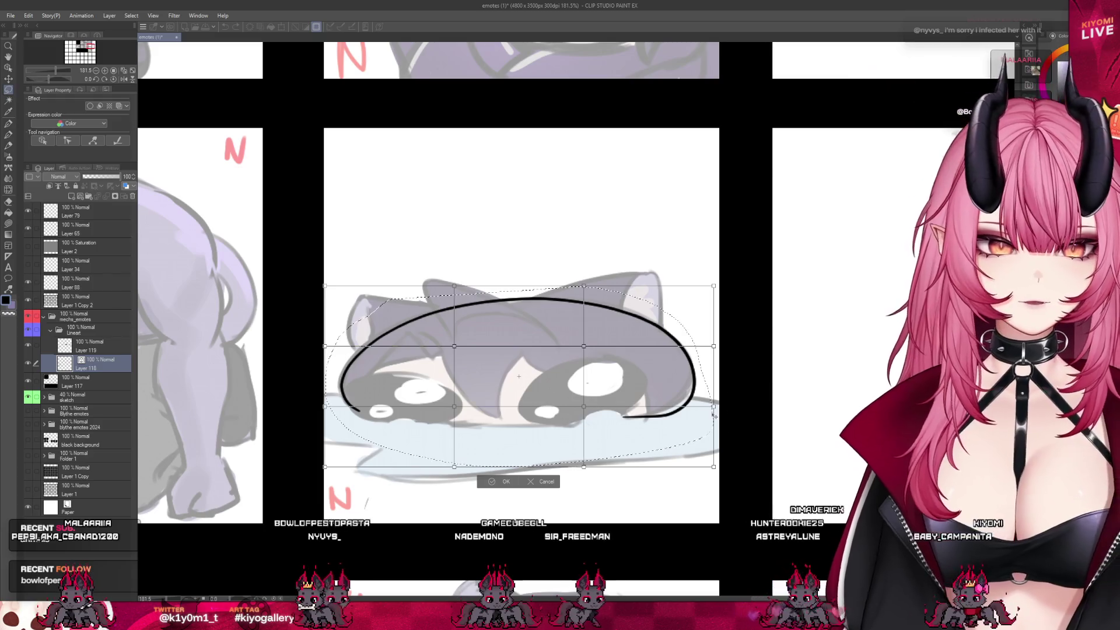
left_click_drag(708, 403, 705, 401)
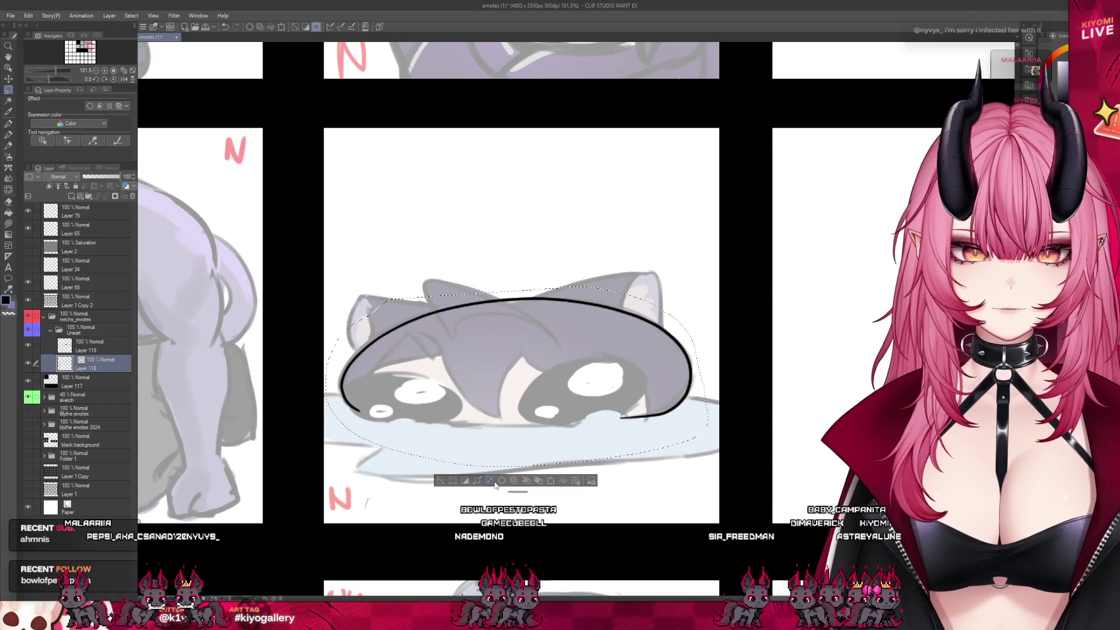
key("Return")
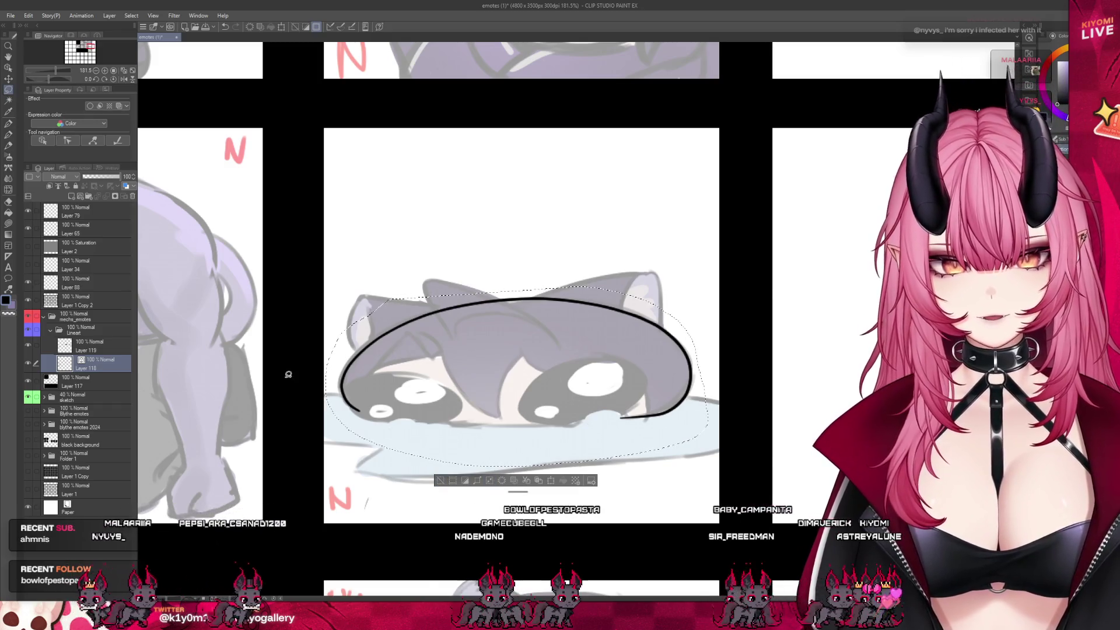
key("ctrl+d")
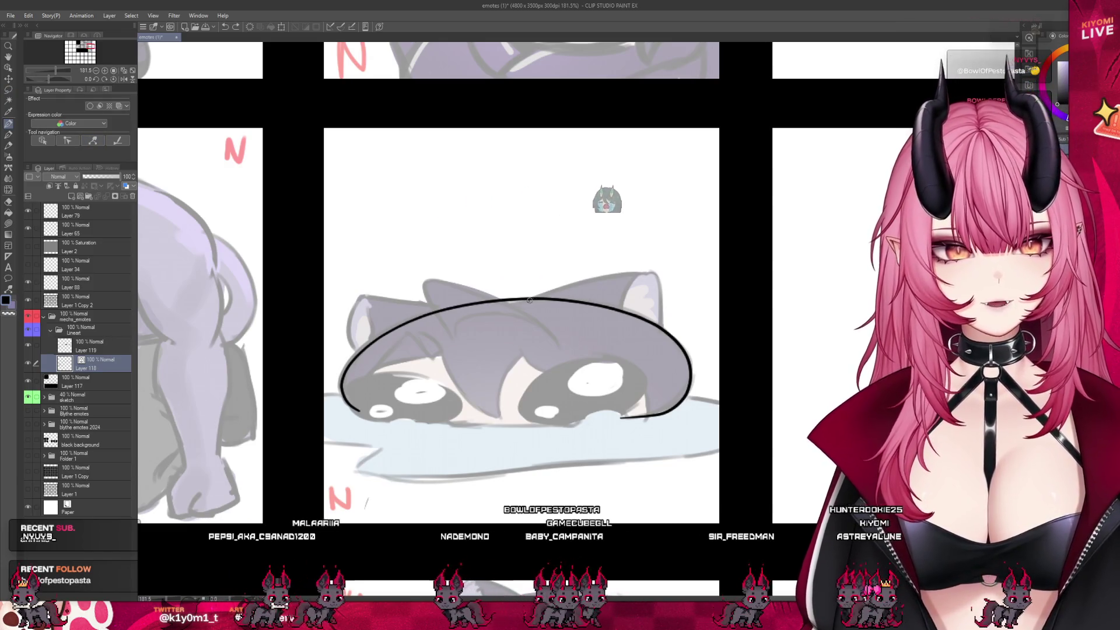
Outline the cat's right ear, after two retries, and then its left ear in bold black.
left_click_drag(531, 299, 652, 266)
key("ctrl+z")
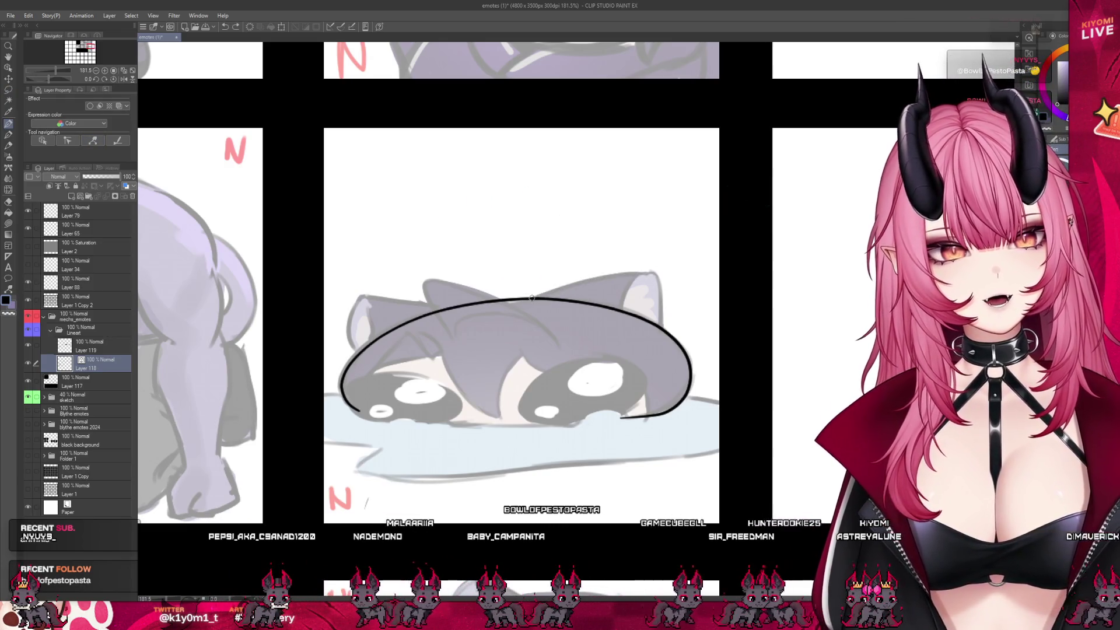
left_click_drag(531, 299, 603, 274)
key("ctrl+z")
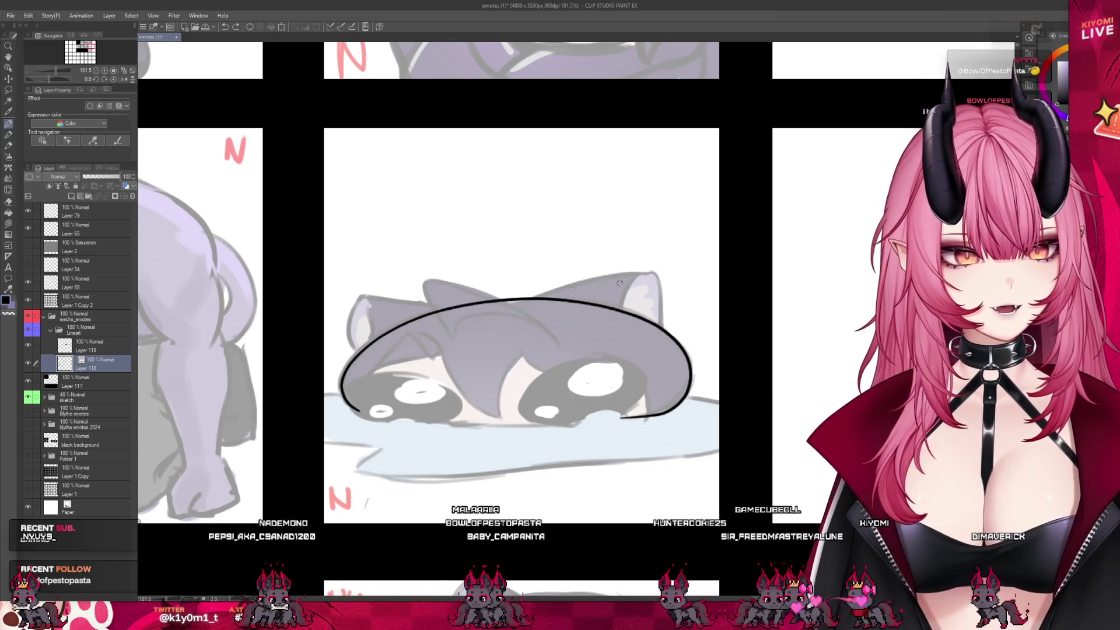
left_click_drag(536, 297, 659, 309)
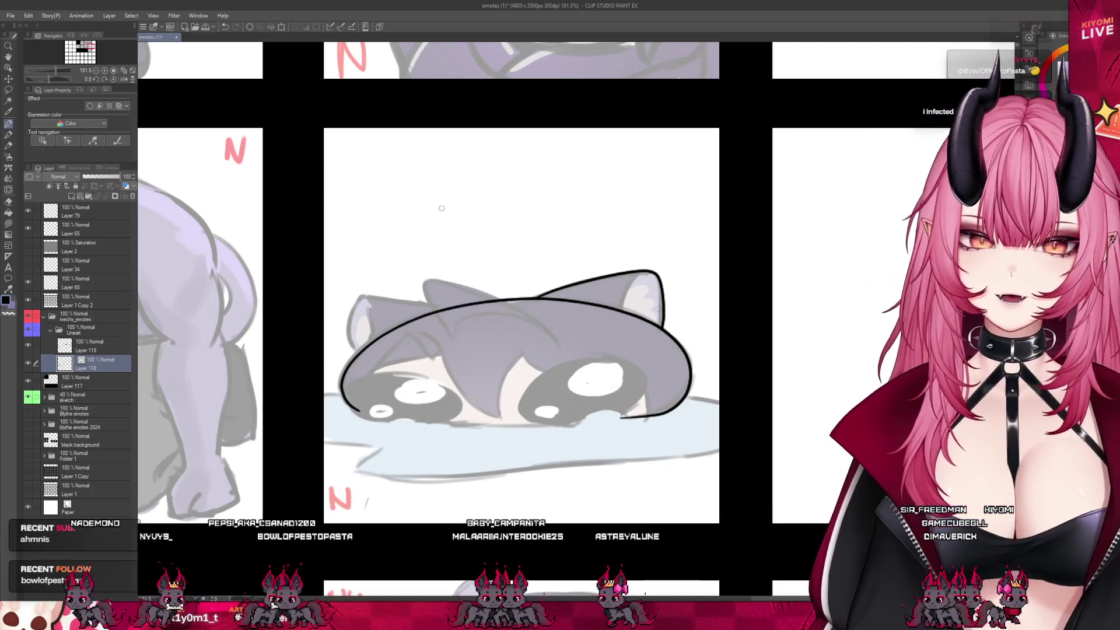
mouse_move(352, 353)
left_mouse_down()
mouse_move(362, 294)
mouse_move(444, 310)
left_mouse_up()
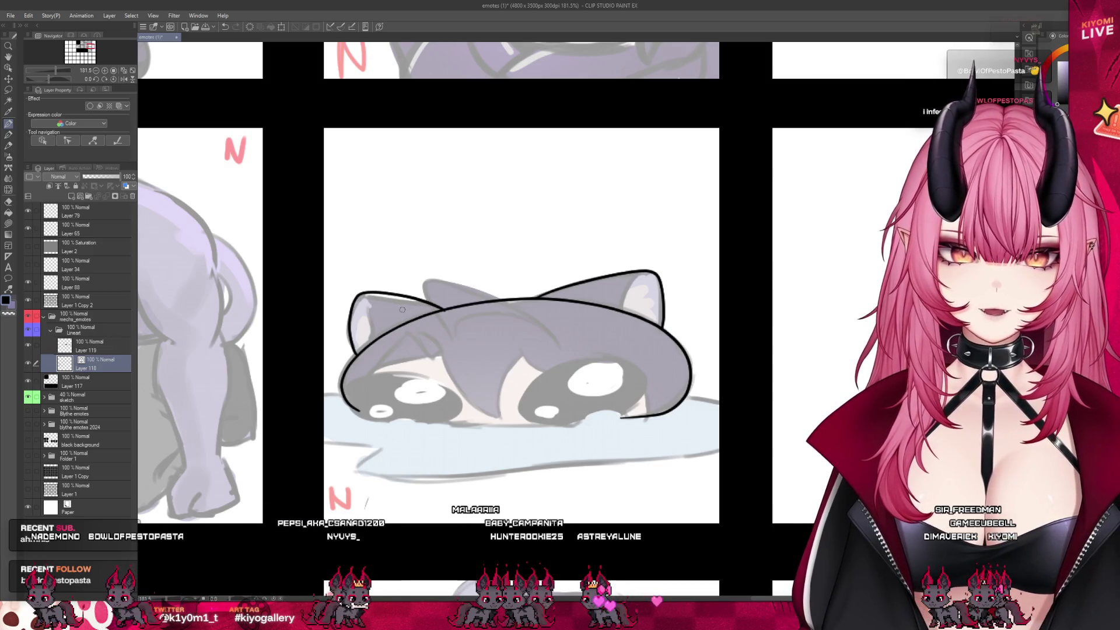
Draw inner-ear lines in both ears, undoing a small eraser cut to the head outline.
key("e")
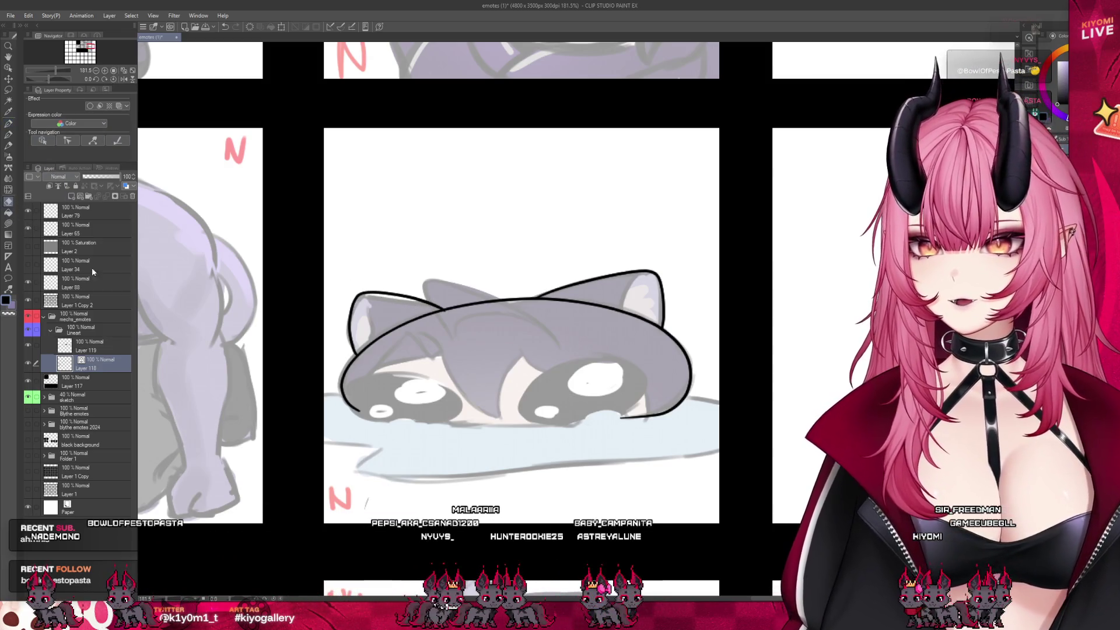
left_click_drag(408, 347, 416, 345)
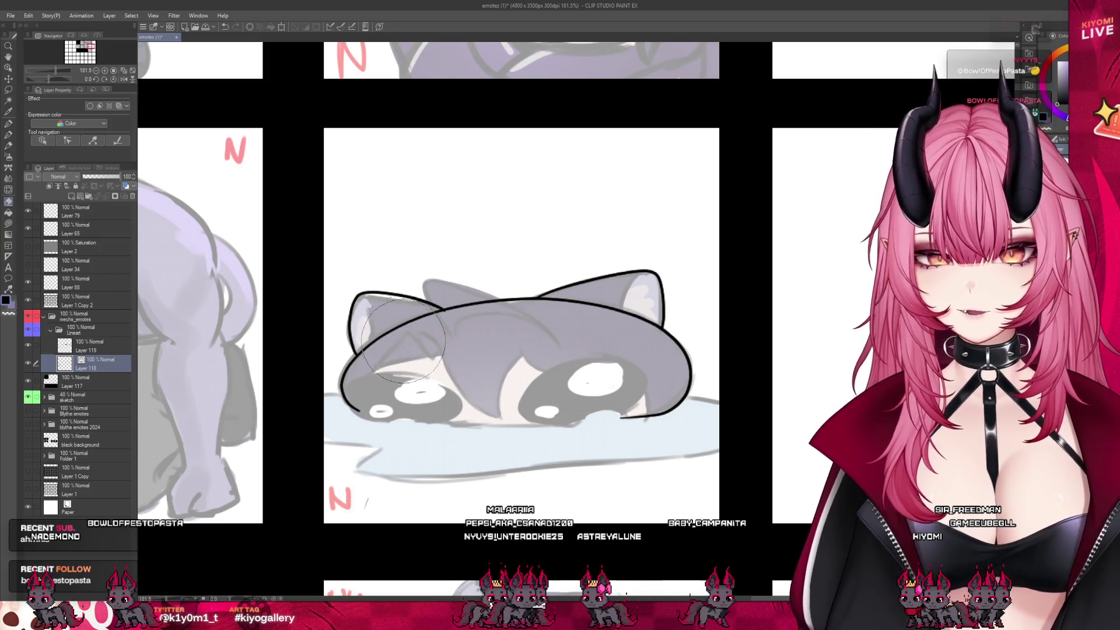
key("ctrl+z")
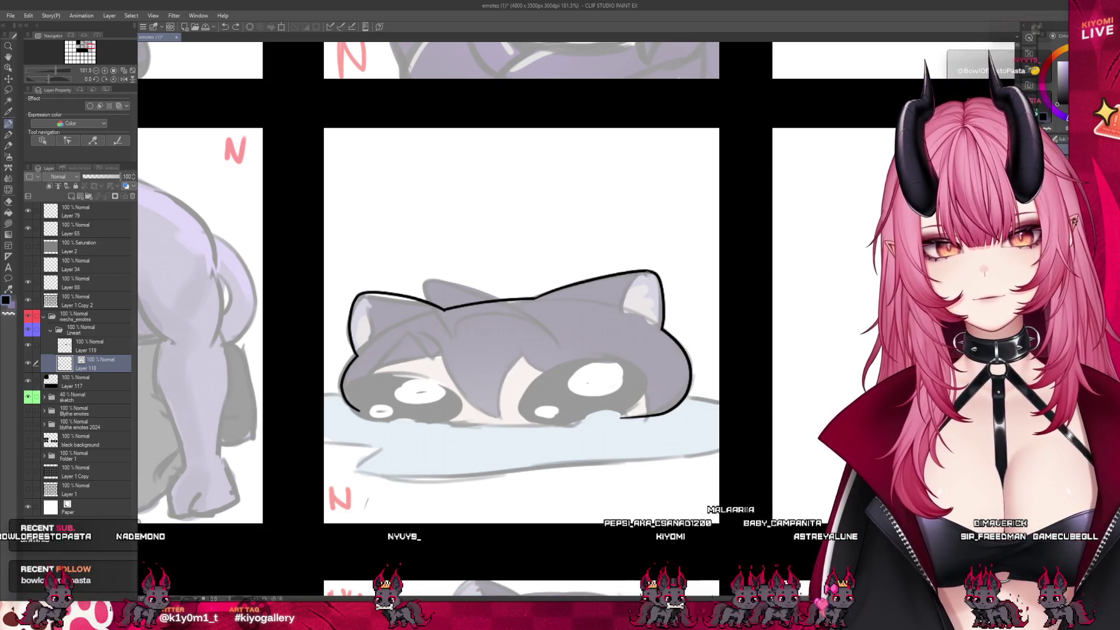
left_click_drag(642, 274, 628, 316)
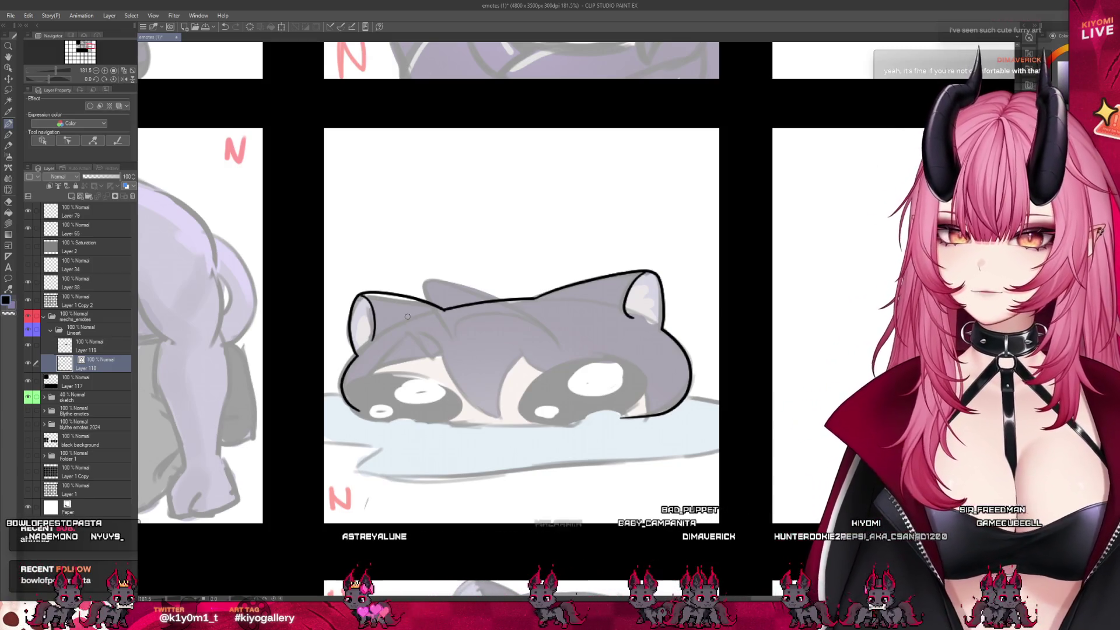
scroll(412, 316, "up", 1)
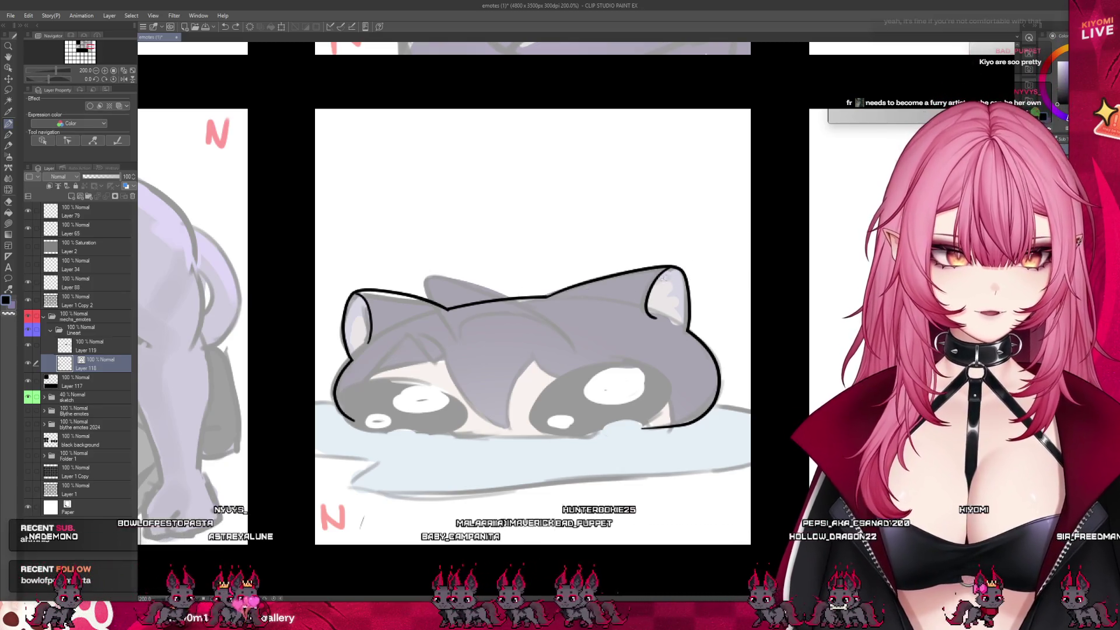
left_click_drag(669, 281, 679, 293)
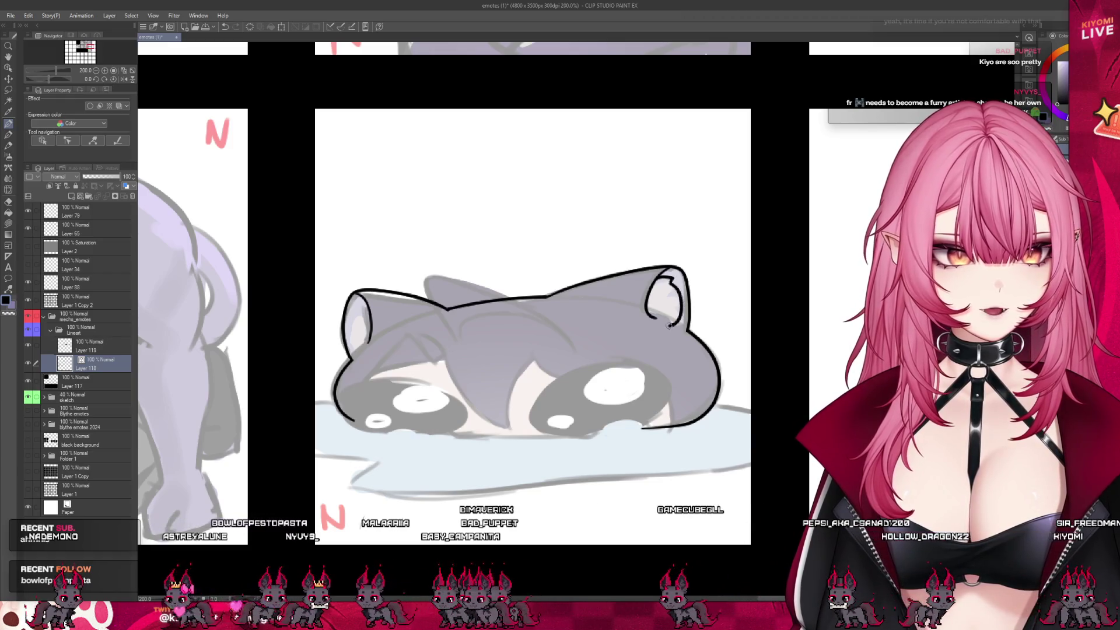
key("ctrl+z")
left_click_drag(670, 280, 677, 297)
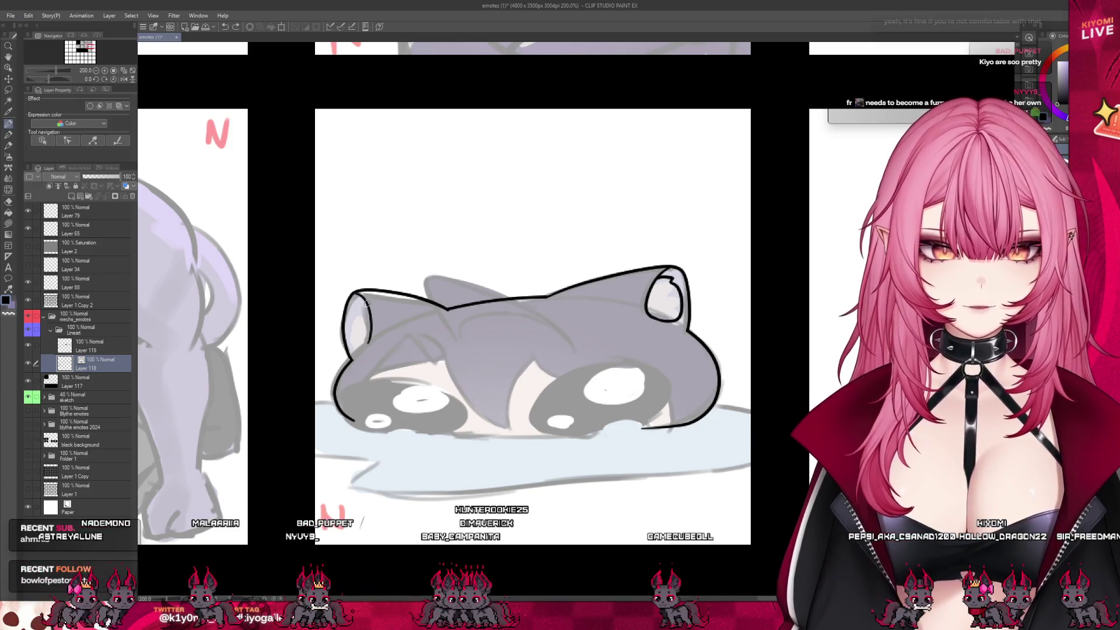
left_click_drag(359, 309, 368, 346)
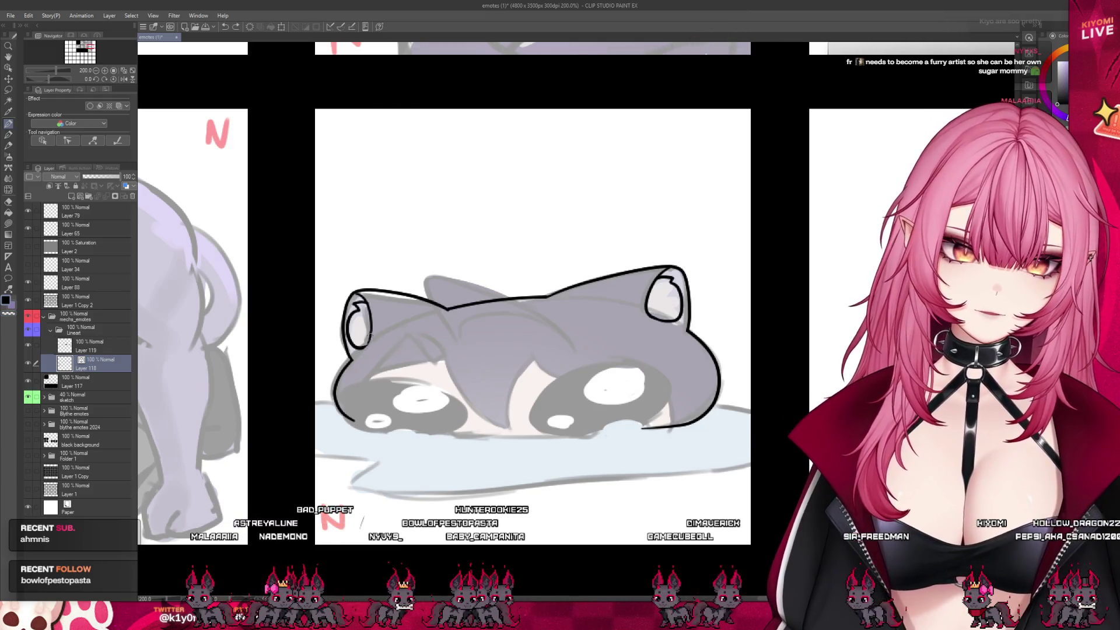
Move to the layer above and draw a long black curve outlining the right eye.
left_click_drag(444, 321, 413, 368)
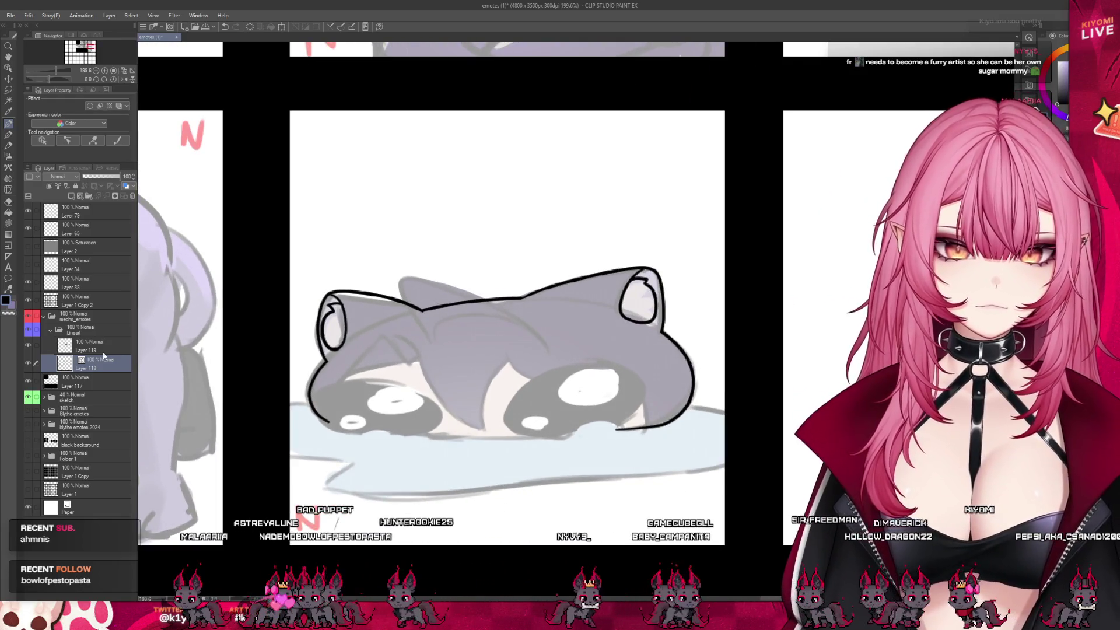
key("alt+bracketright")
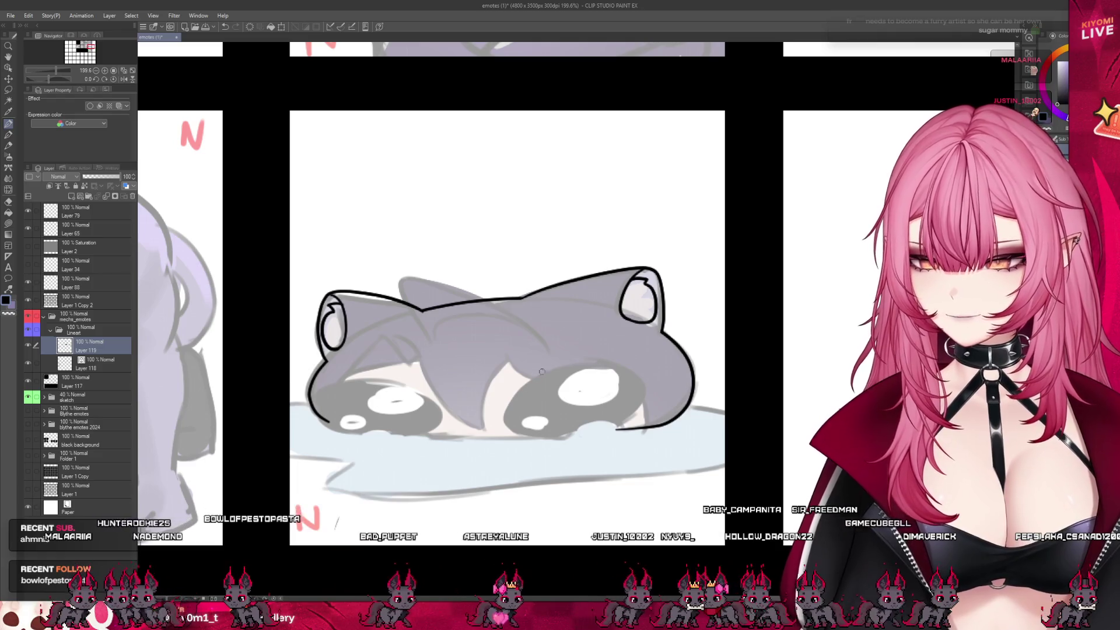
left_click_drag(545, 434, 626, 366)
key("ctrl+z")
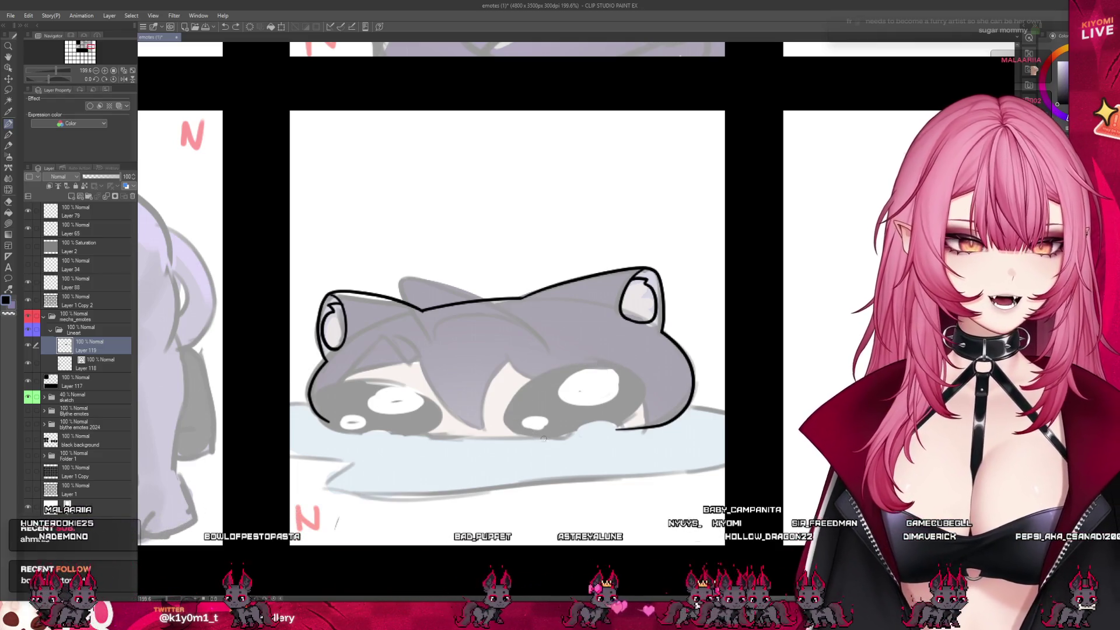
left_click_drag(545, 436, 642, 373)
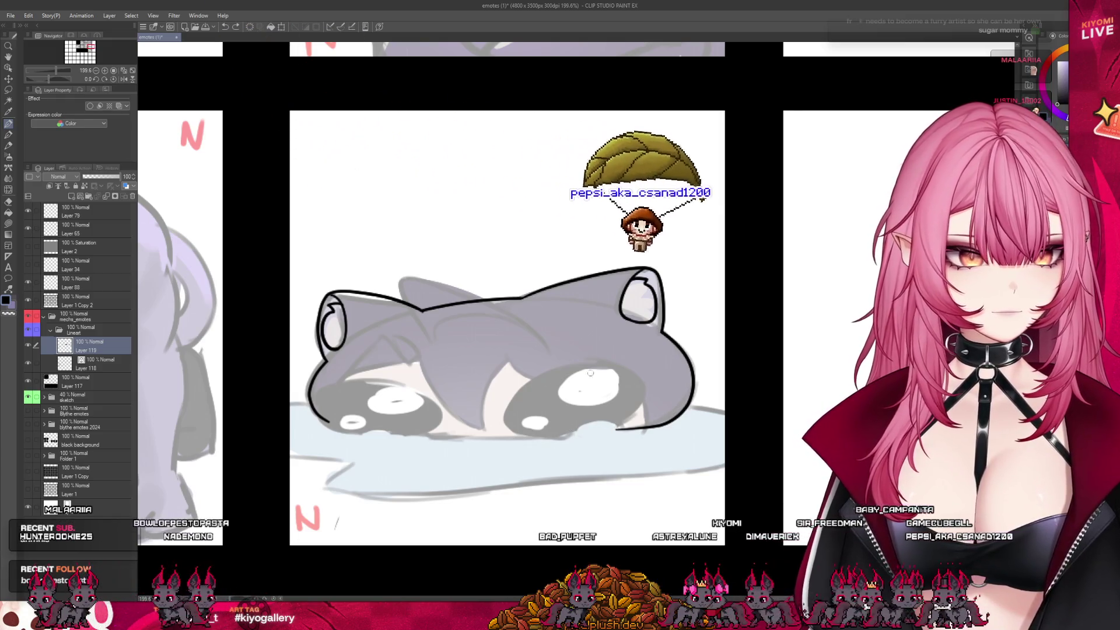
Close the right eye outline into an ellipse and fill it solid black.
left_click_drag(557, 435, 540, 381)
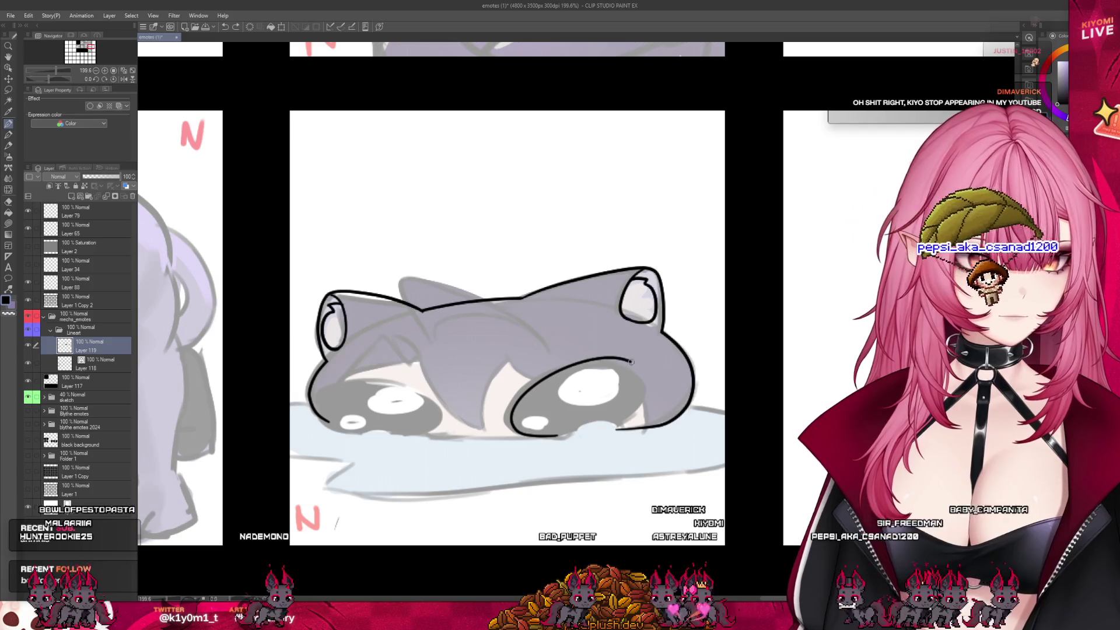
key("ctrl+z")
left_click_drag(525, 389, 642, 407)
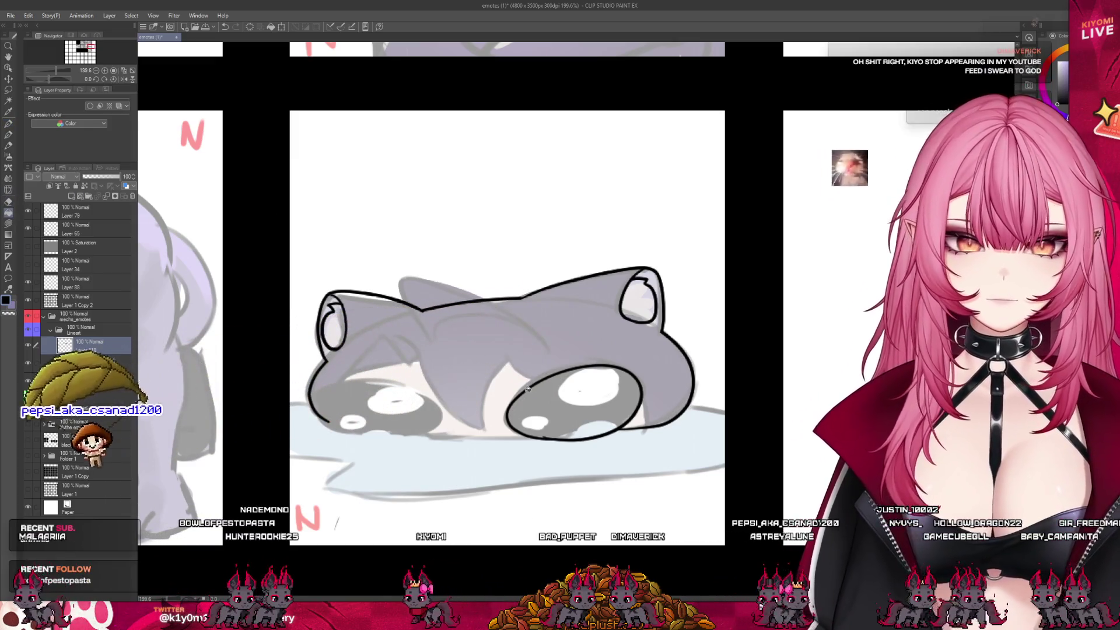
left_click(560, 402)
Outline the left eye and fill it solid black.
key("p")
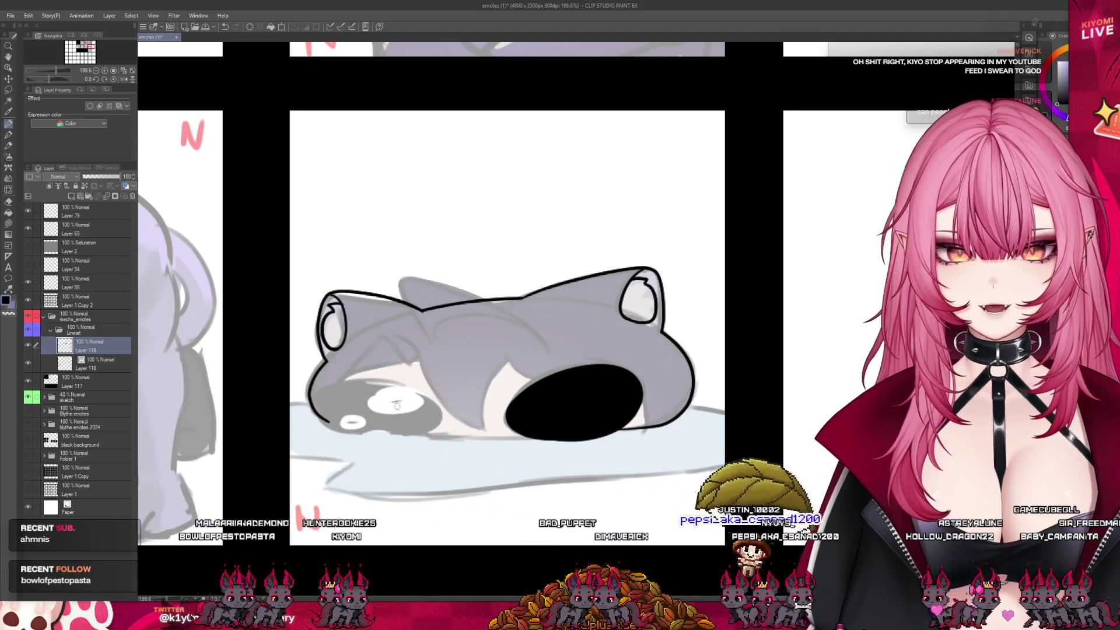
mouse_move(315, 403)
left_mouse_down()
mouse_move(422, 396)
mouse_move(434, 430)
left_mouse_up()
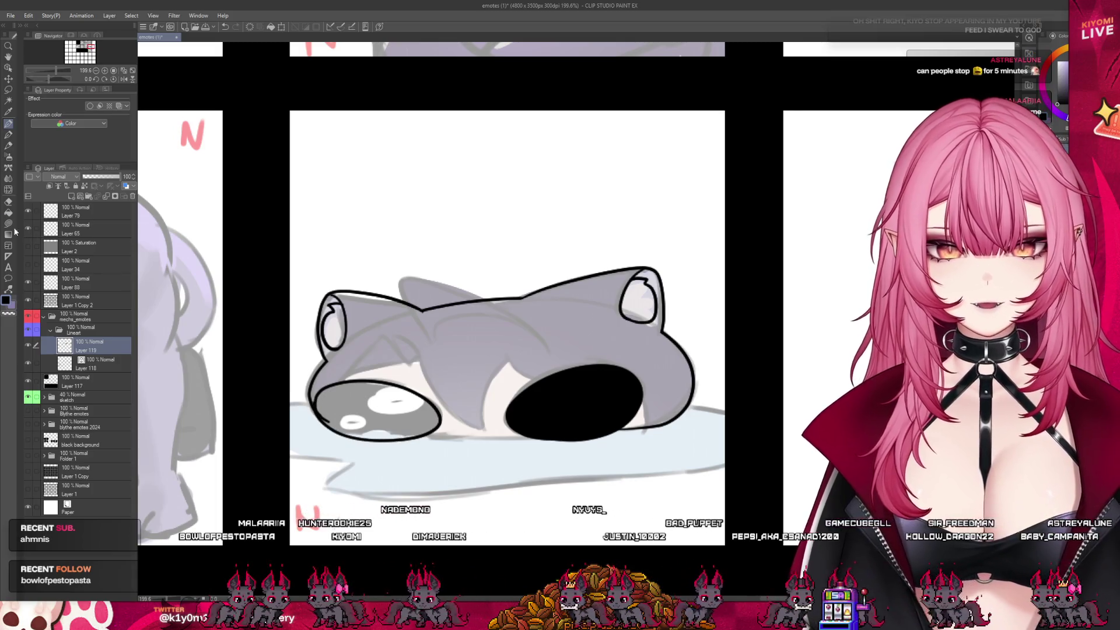
key("g")
left_click(373, 411)
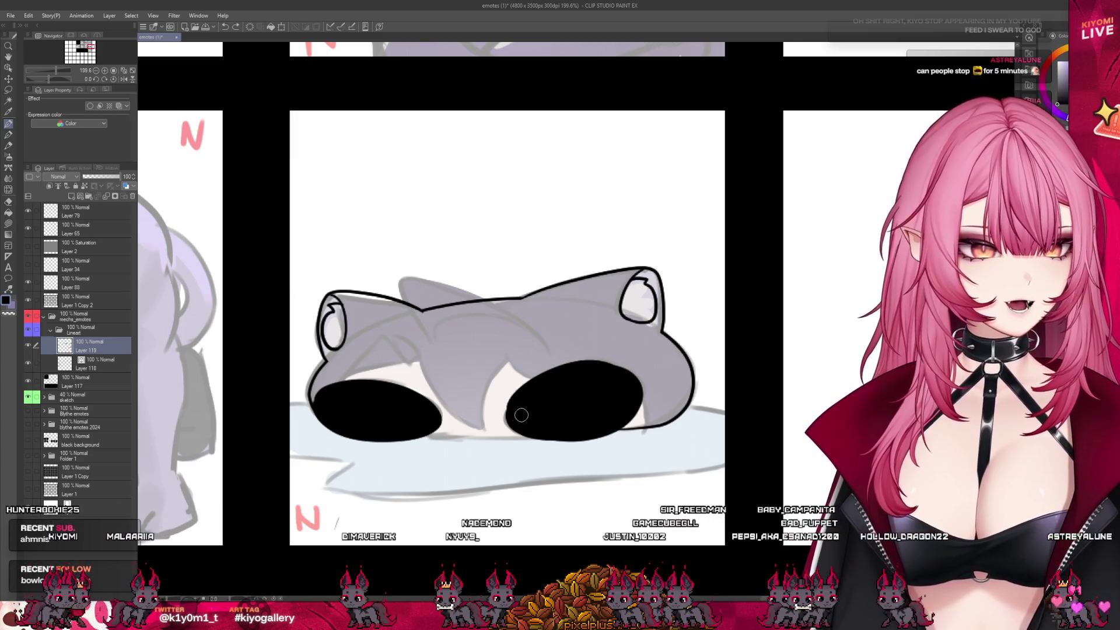
Even out the right eye's edges and lower the eye layer to 65% opacity.
left_click_drag(512, 402, 575, 386)
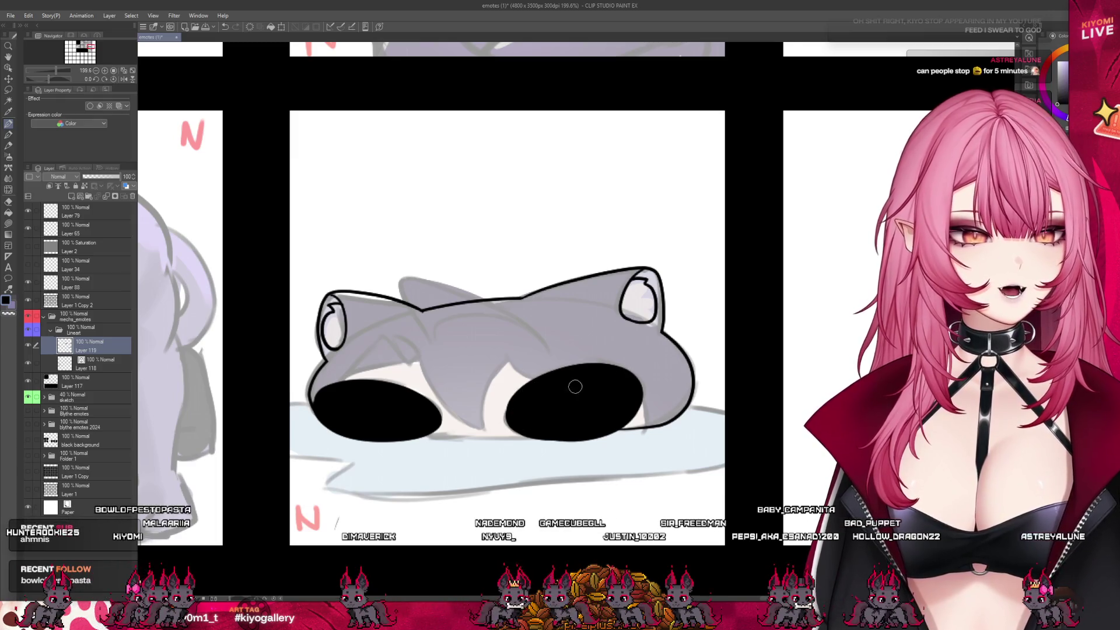
key("ctrl+z")
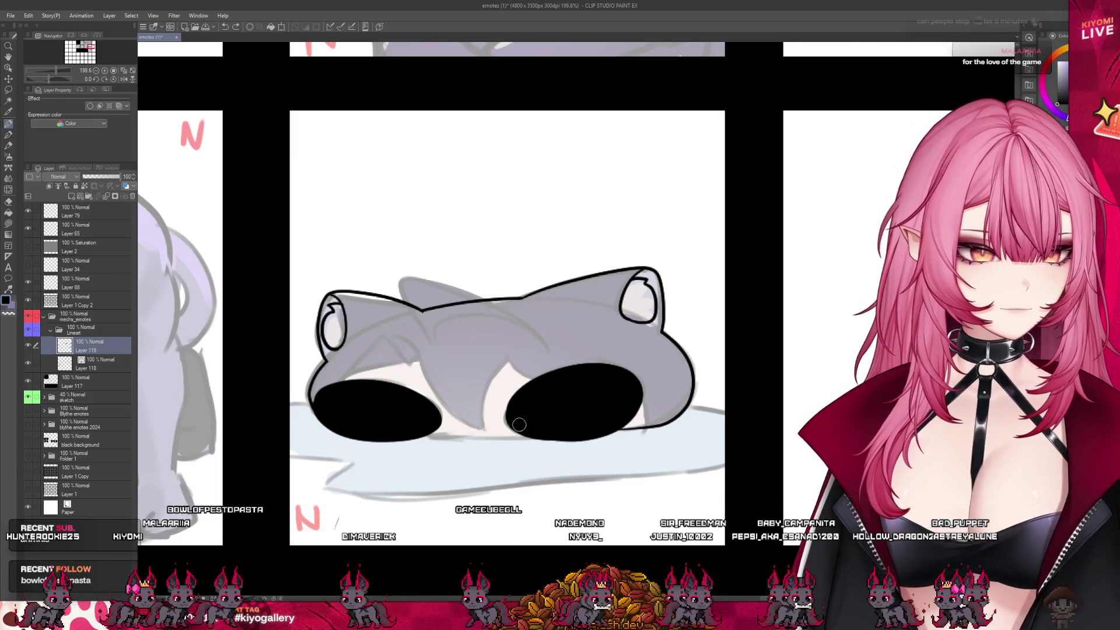
left_click_drag(515, 414, 581, 426)
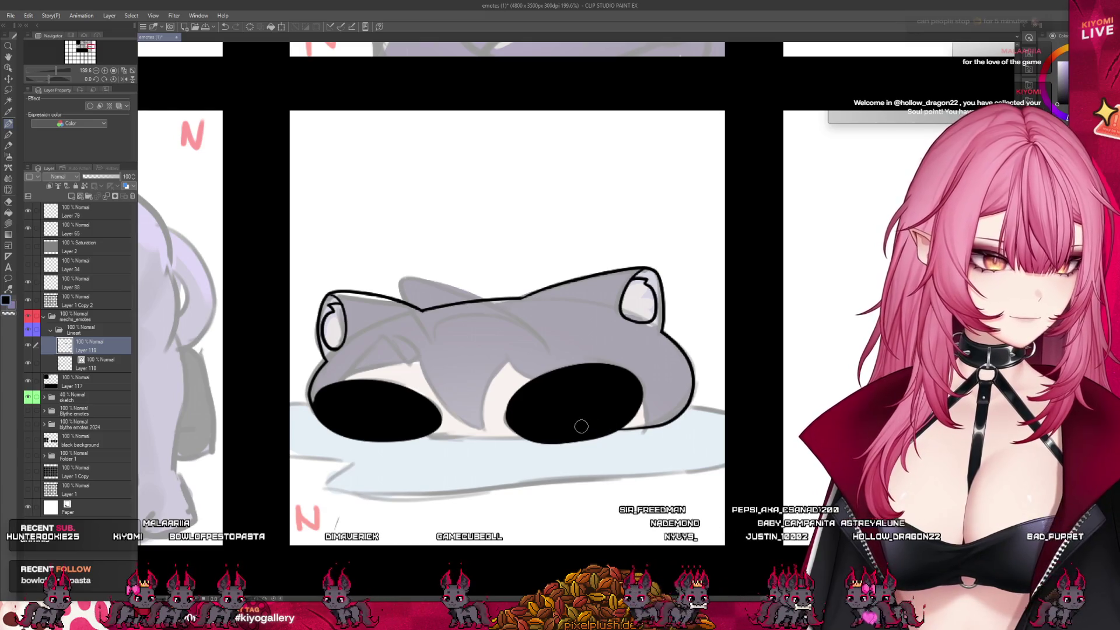
left_click_drag(514, 414, 611, 423)
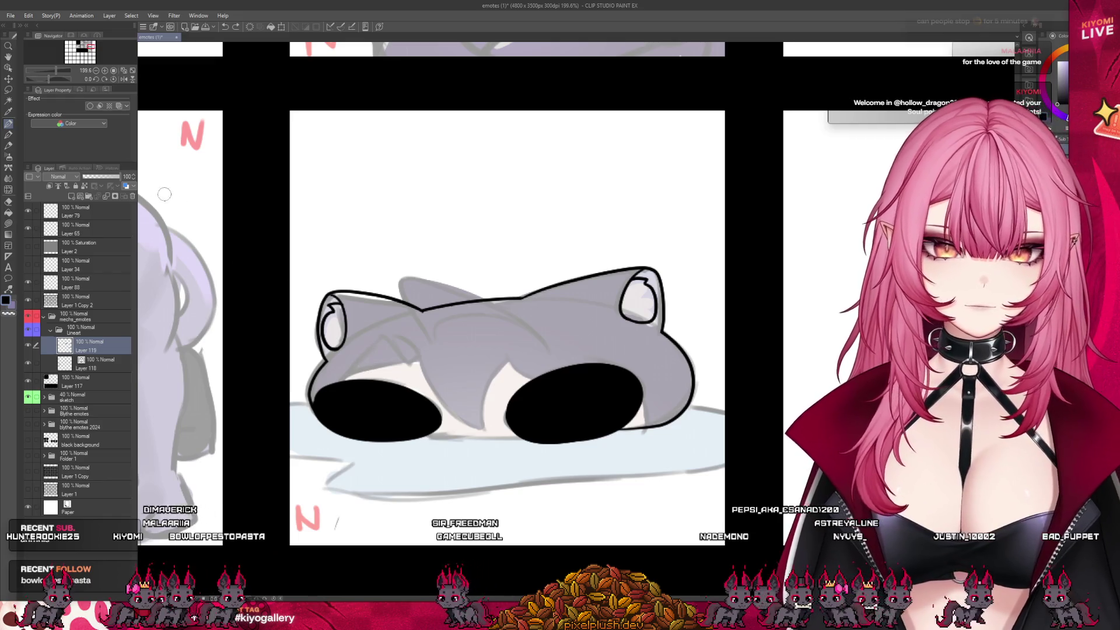
key("6")
key("5")
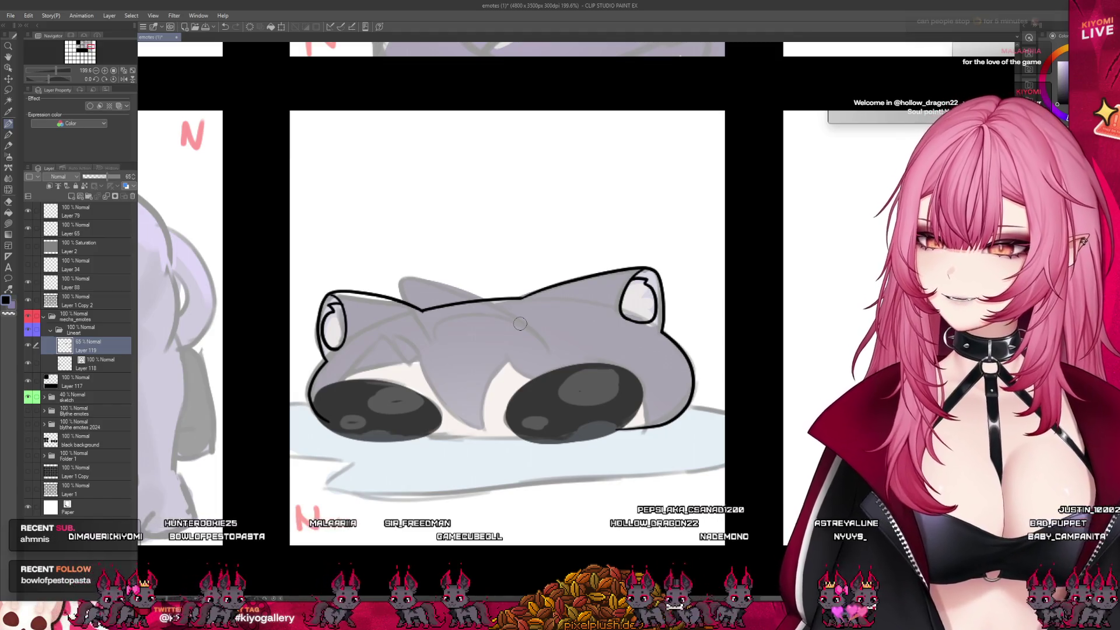
Paint a large white highlight in each eye.
mouse_move(601, 371)
left_mouse_down()
mouse_move(609, 402)
mouse_move(610, 375)
left_mouse_up()
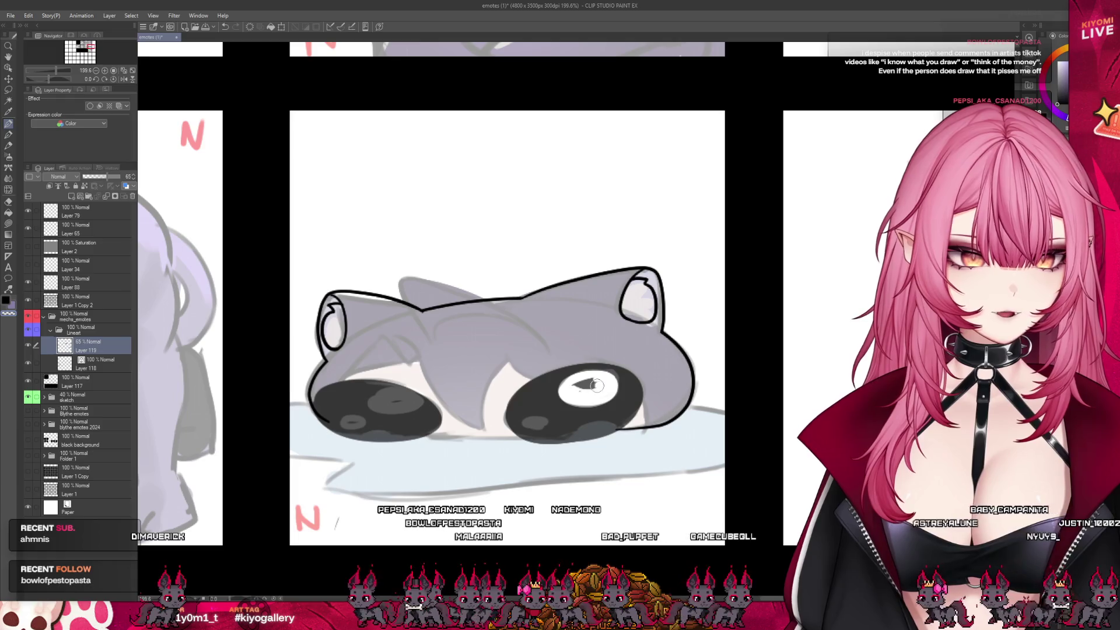
mouse_move(397, 397)
left_mouse_down()
mouse_move(358, 409)
mouse_move(387, 401)
left_mouse_up()
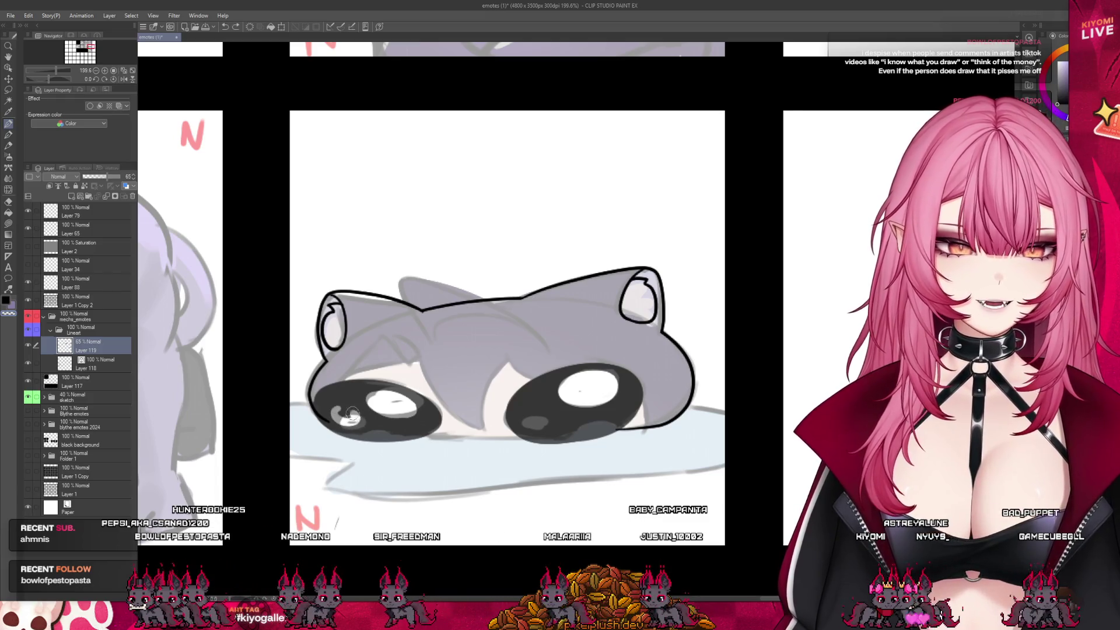
left_click_drag(352, 414, 354, 421)
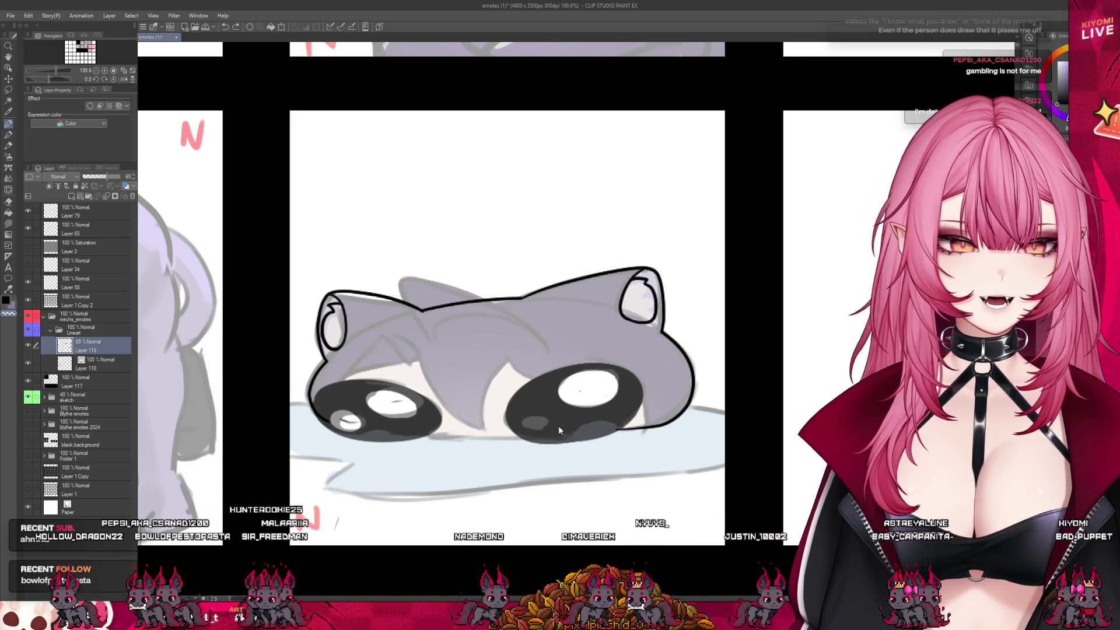
key("ctrl+z")
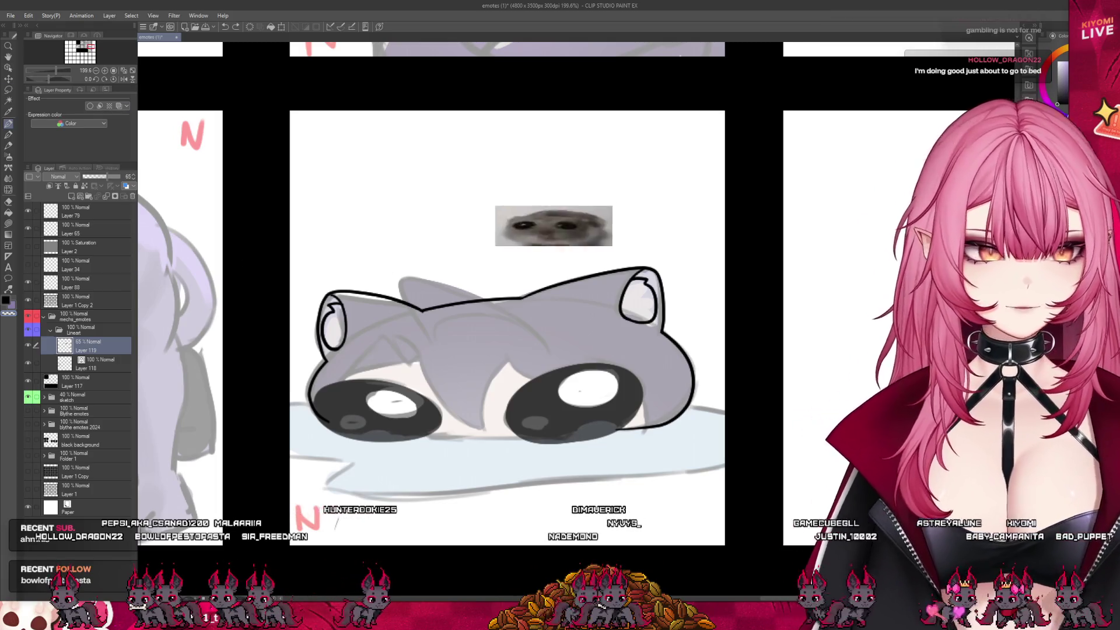
Dab small lower-left highlights in both eyes and restore the eye layer to 100% opacity.
left_click(354, 421)
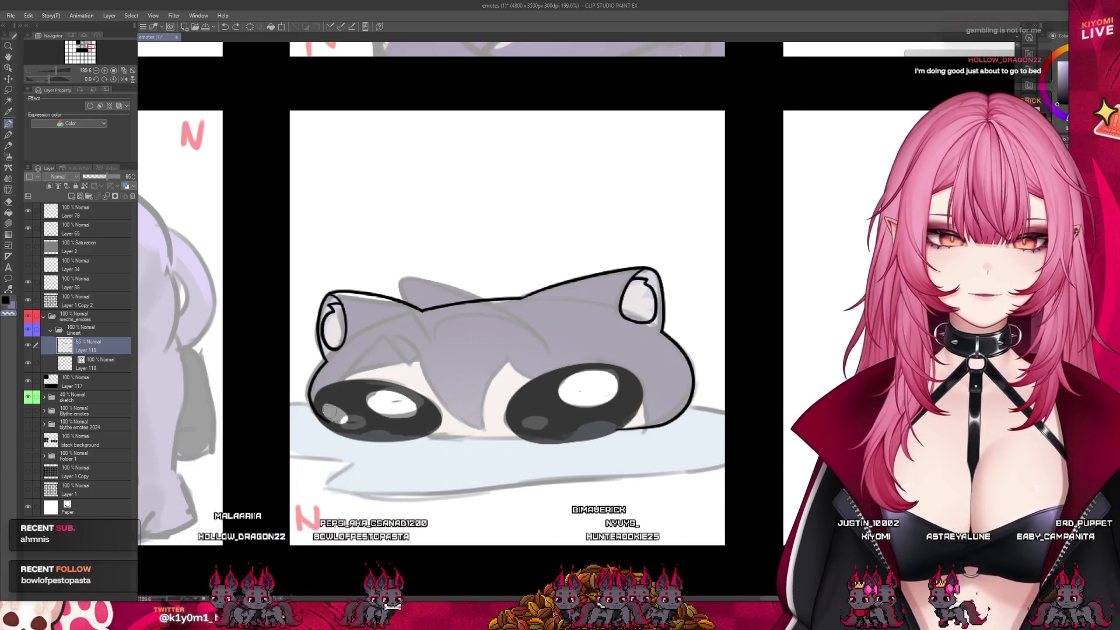
left_click(535, 424)
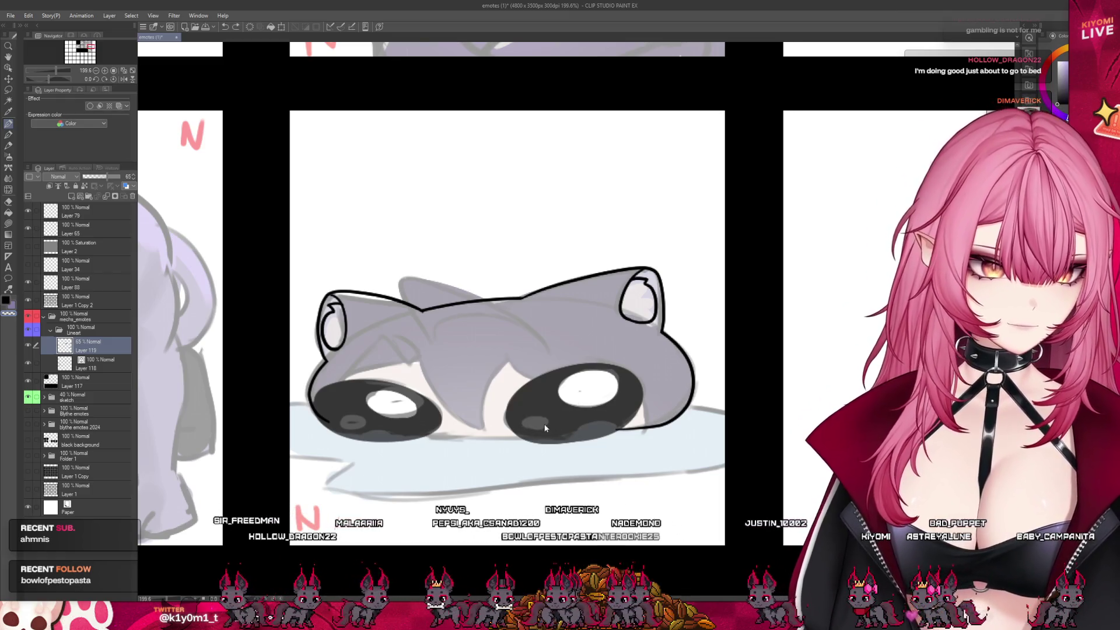
left_click(348, 422)
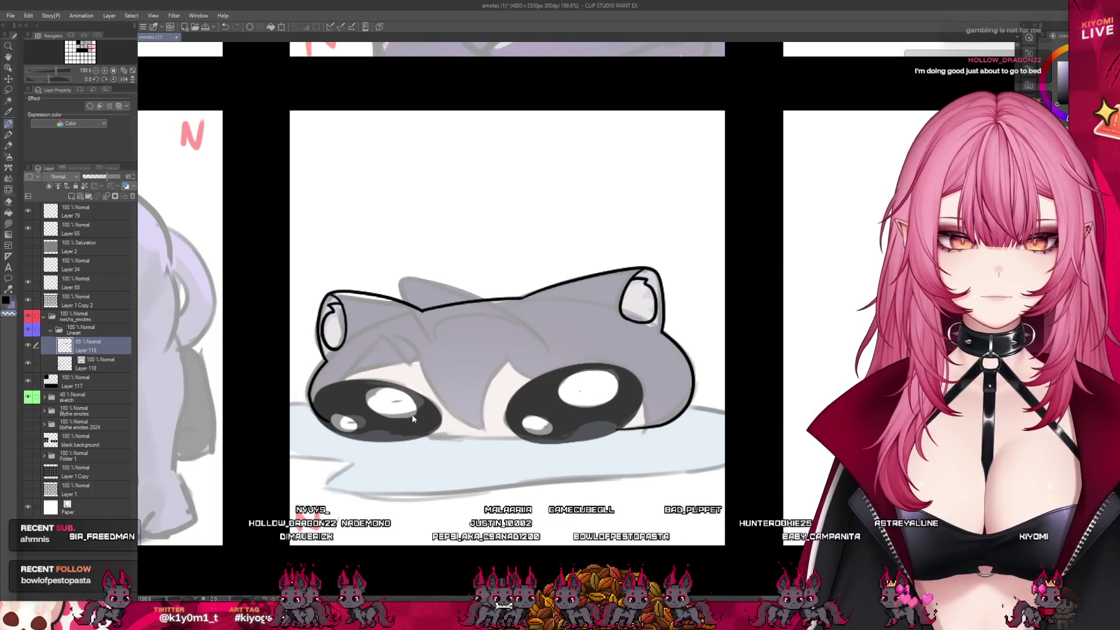
left_click(120, 176)
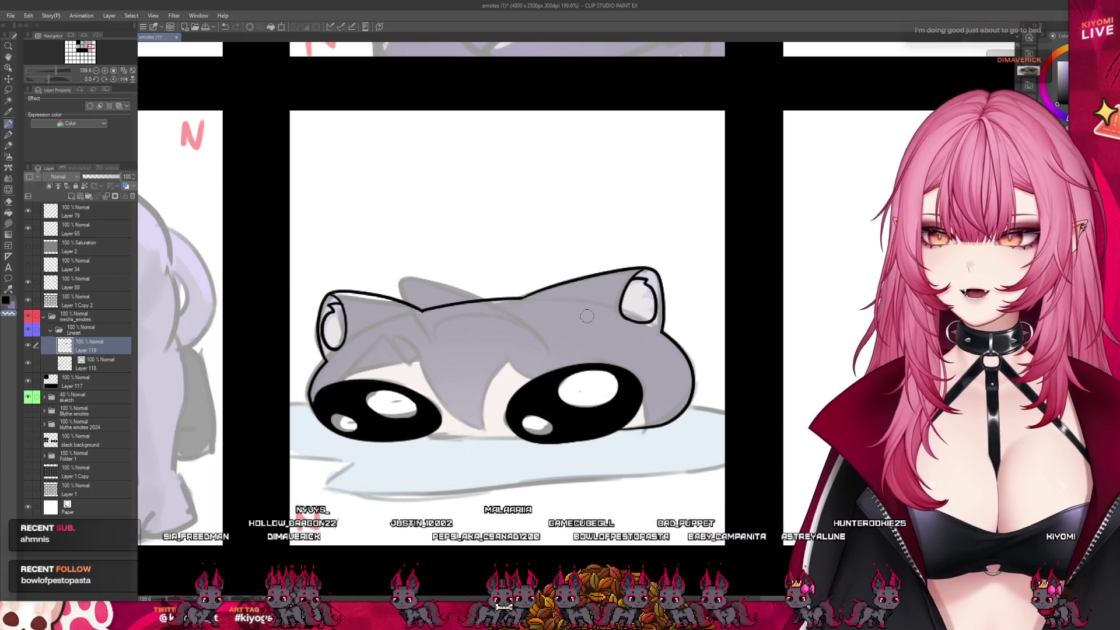
scroll(432, 292, "down", 5)
scroll(607, 334, "up", 3)
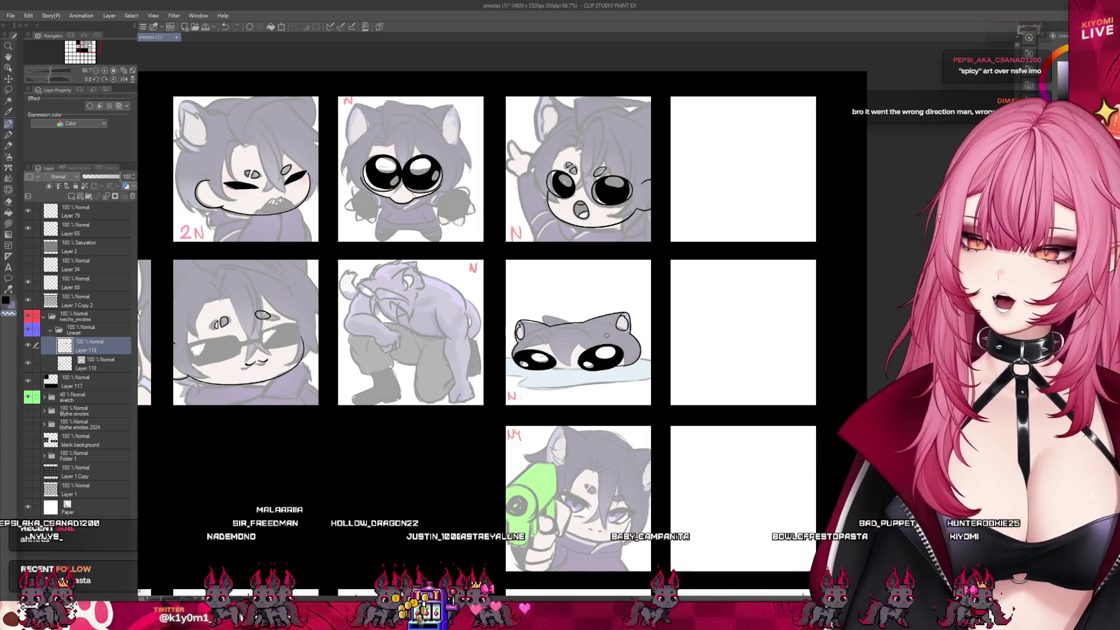
scroll(685, 304, "up", 2)
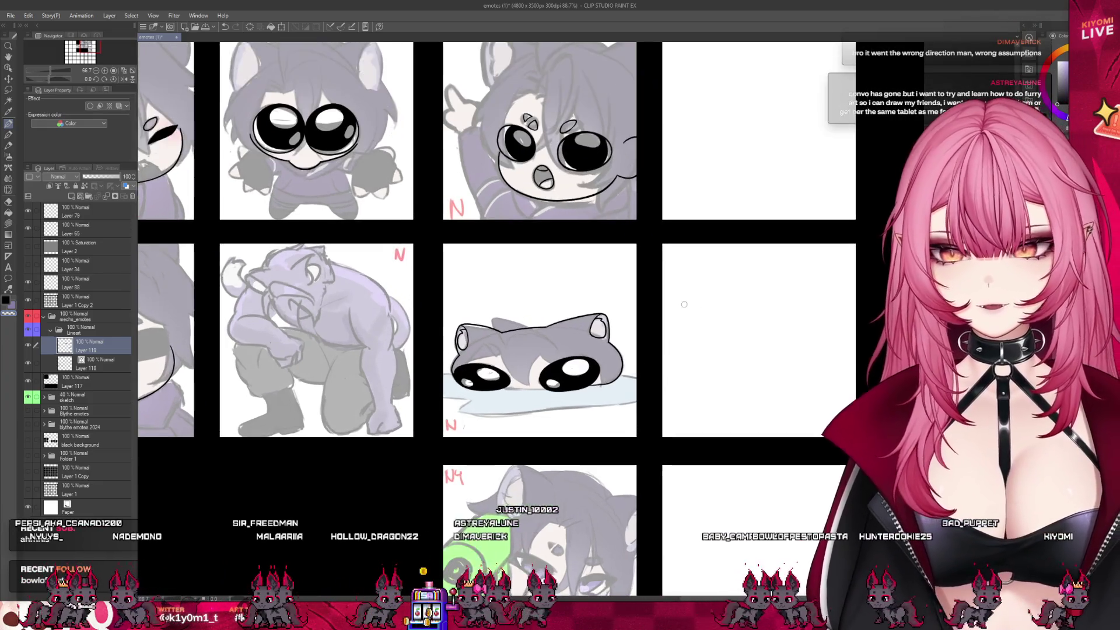
scroll(684, 303, "up", 1)
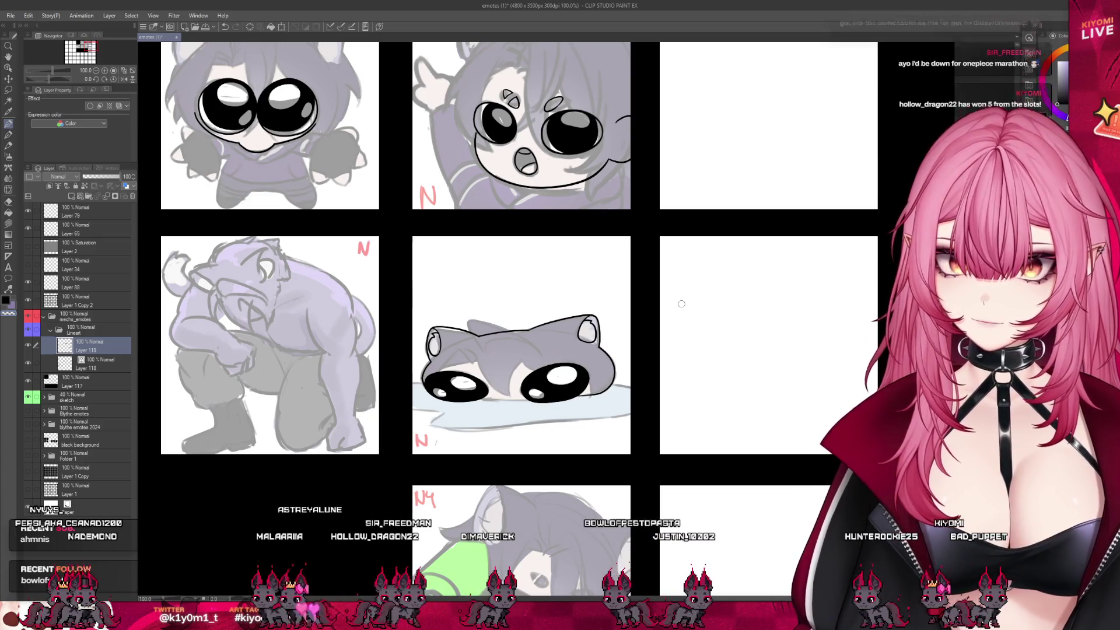
scroll(711, 320, "down", 2)
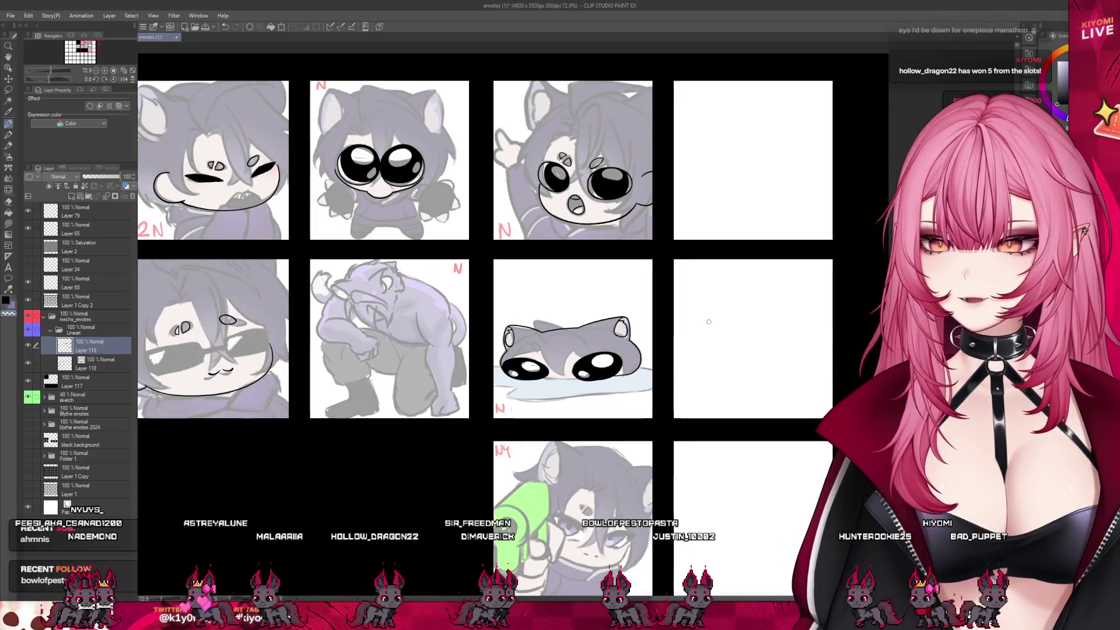
scroll(708, 321, "down", 1)
scroll(725, 327, "down", 1)
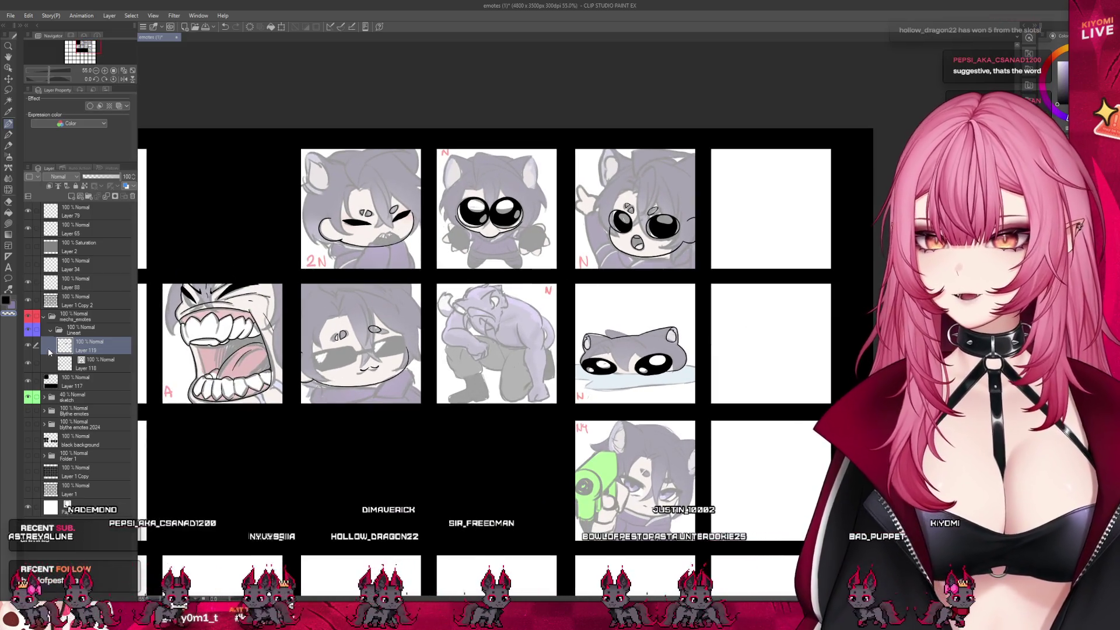
left_click(28, 397)
left_click(28, 397)
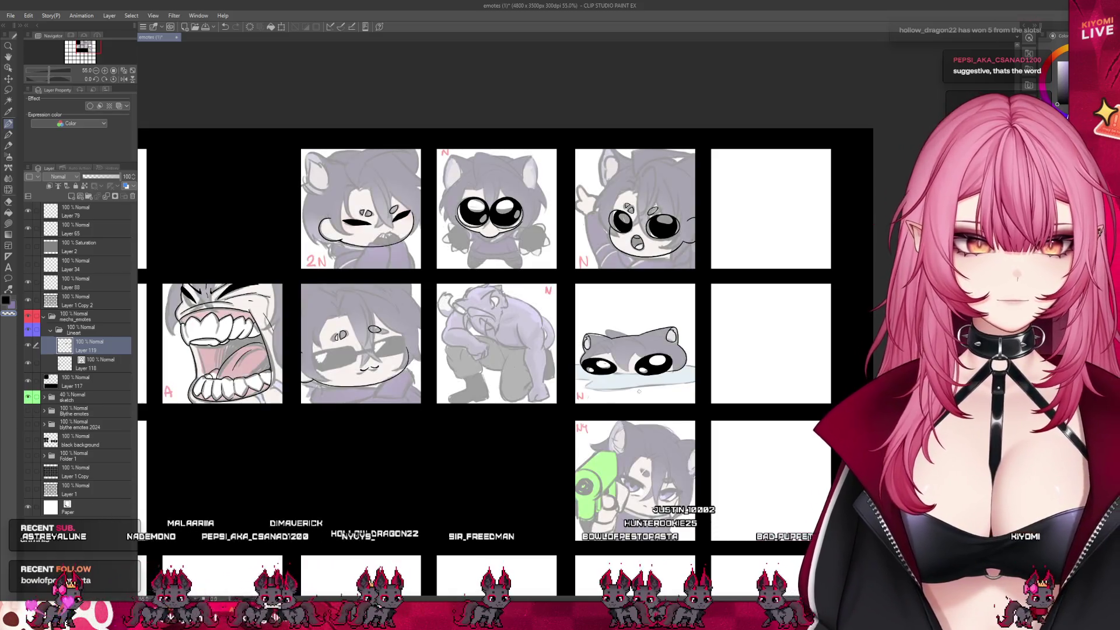
scroll(719, 349, "up", 1)
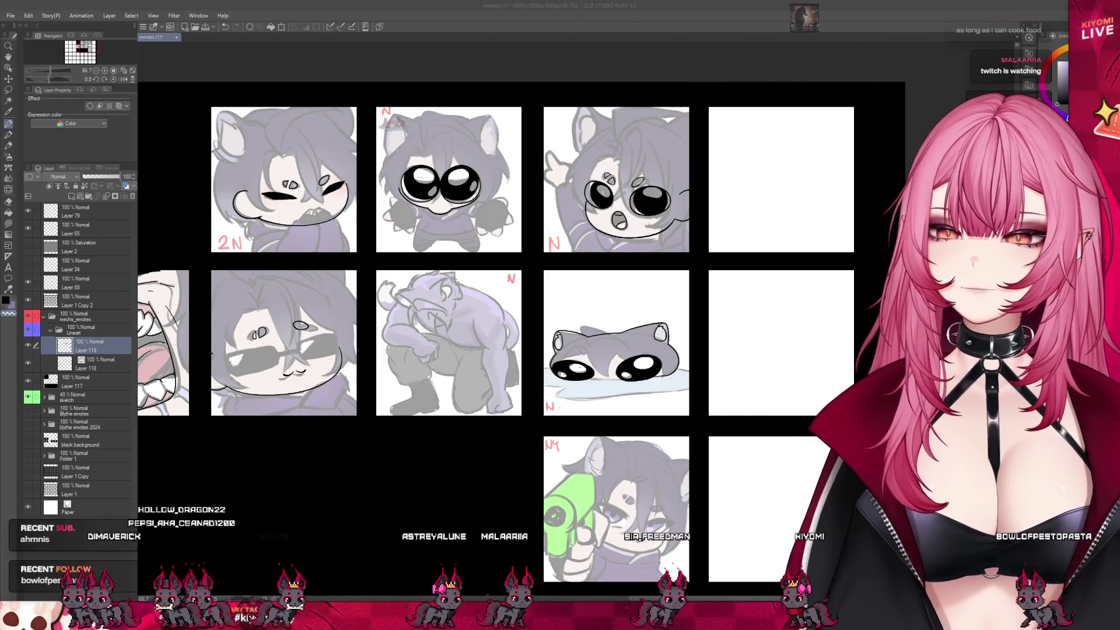
scroll(686, 344, "up", 3)
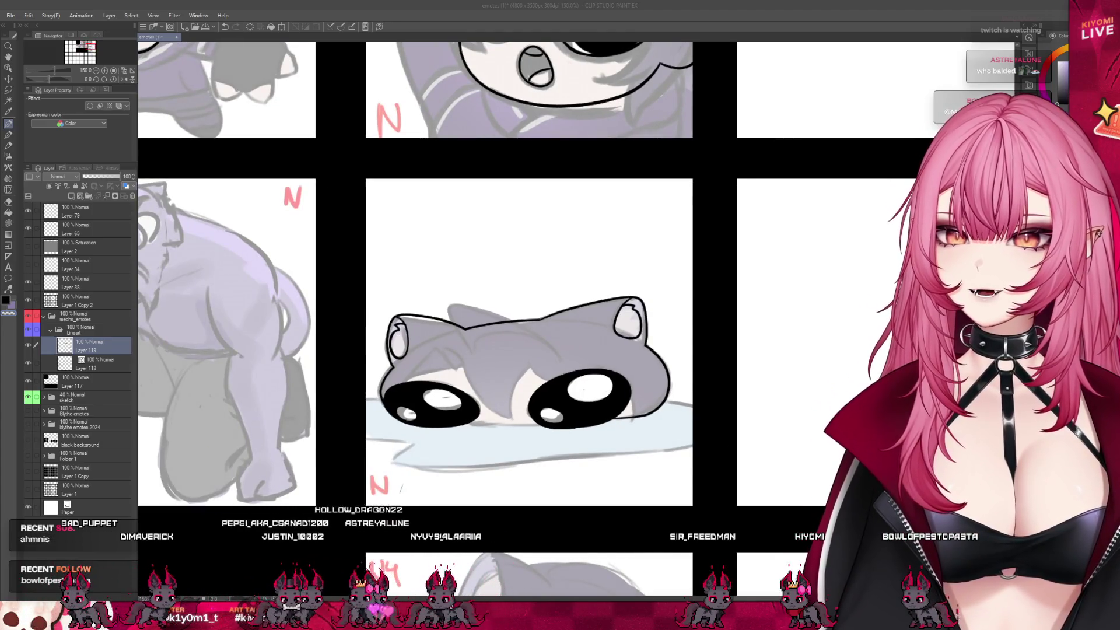
scroll(533, 337, "up", 2)
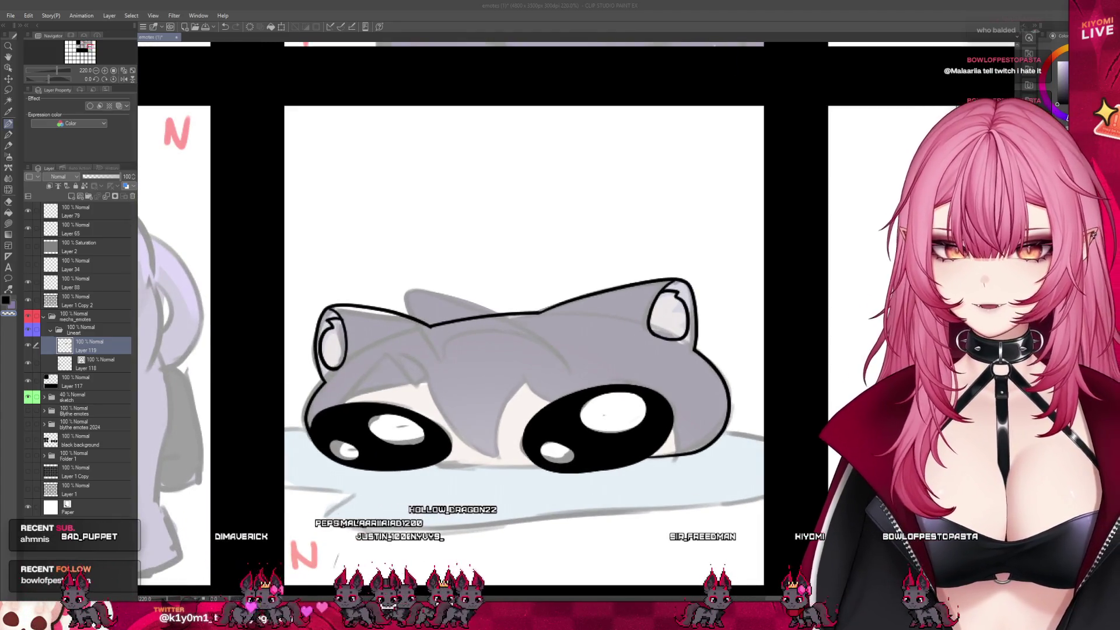
left_click(94, 363)
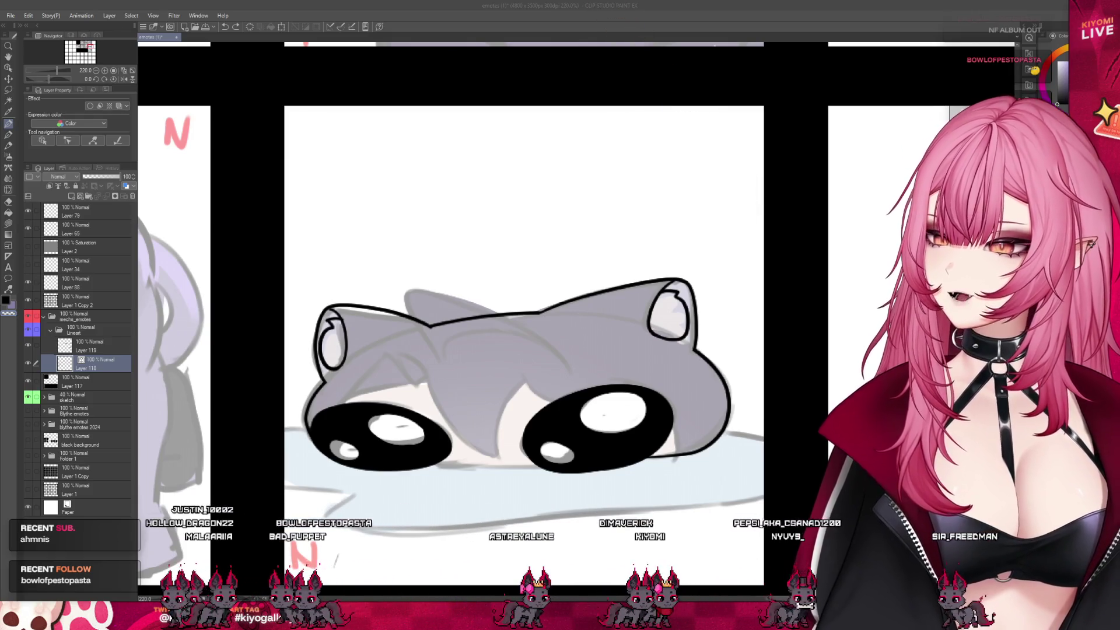
key("ctrl+minus")
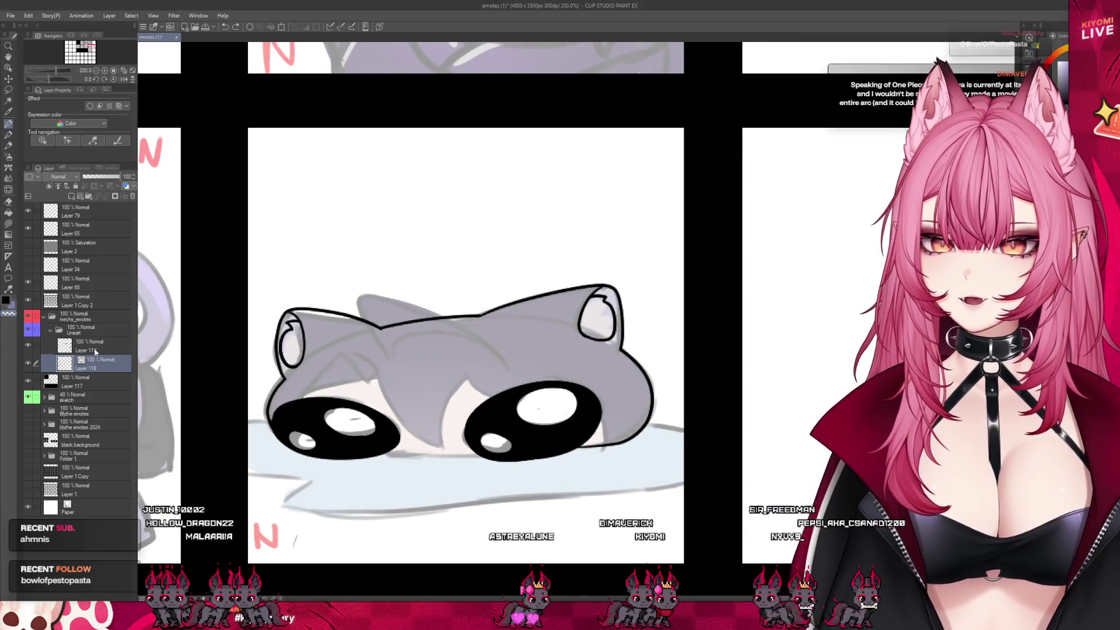
left_click(93, 345)
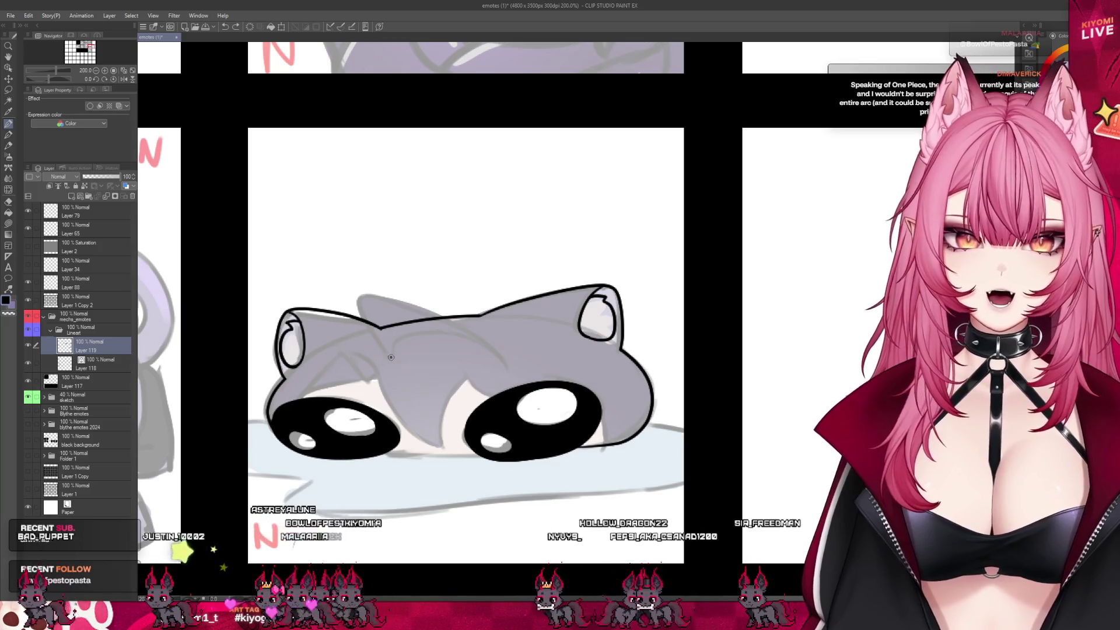
Sketch trial hair lines and a triangle's sides, undoing the unwanted strokes.
left_click_drag(390, 357, 362, 297)
key("ctrl+z")
left_click_drag(388, 357, 368, 305)
key("ctrl+z")
left_click_drag(353, 352, 404, 426)
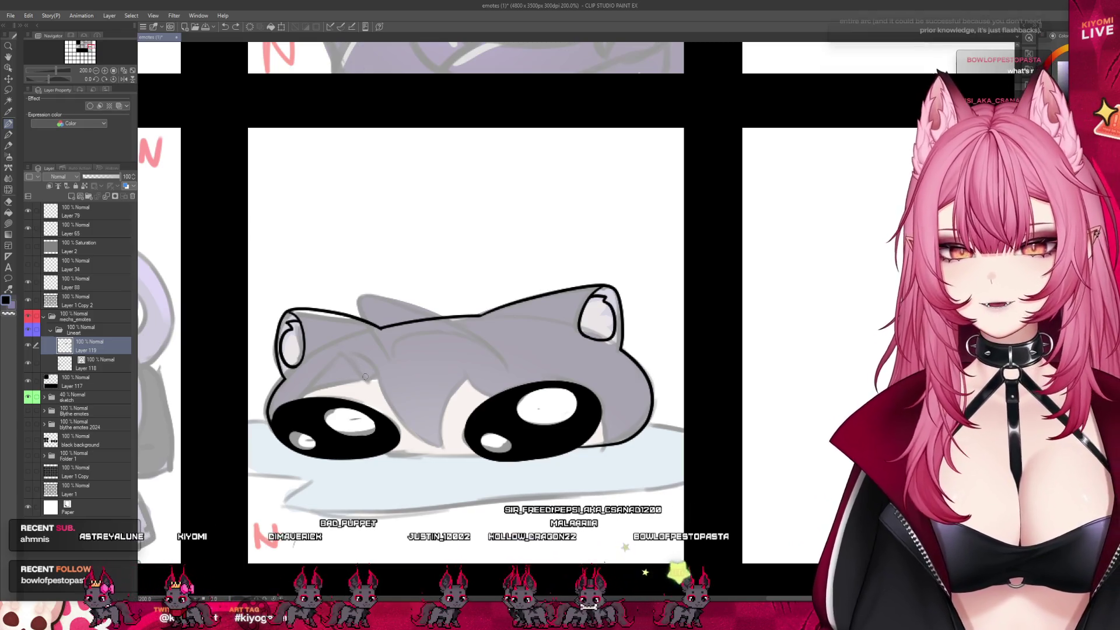
left_click_drag(344, 354, 296, 400)
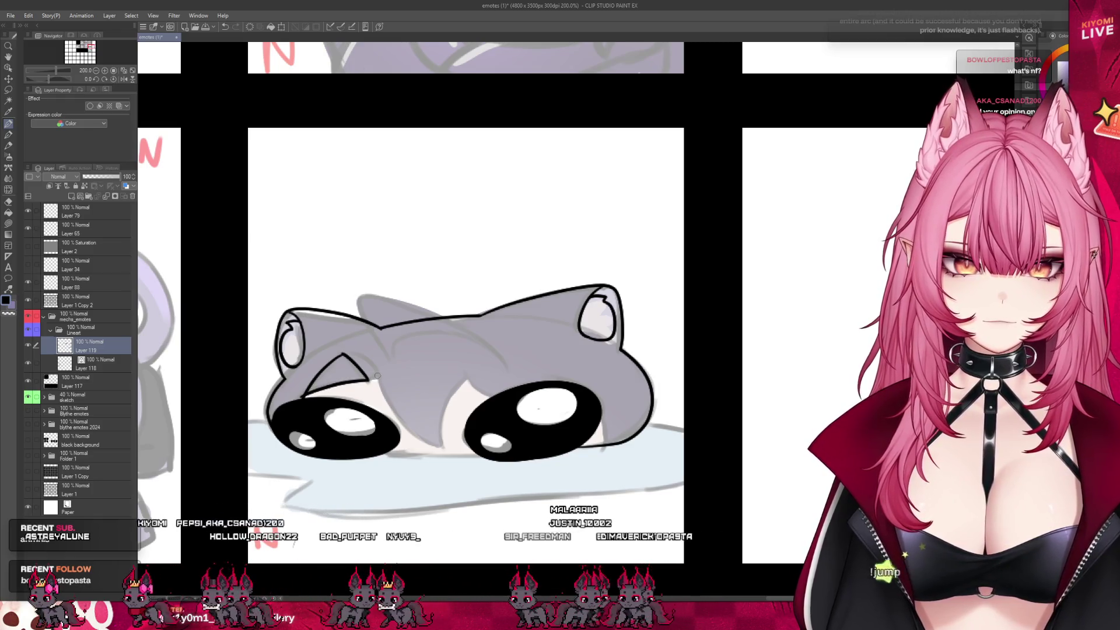
left_click_drag(367, 380, 313, 386)
key("ctrl+z")
key("ctrl+z")
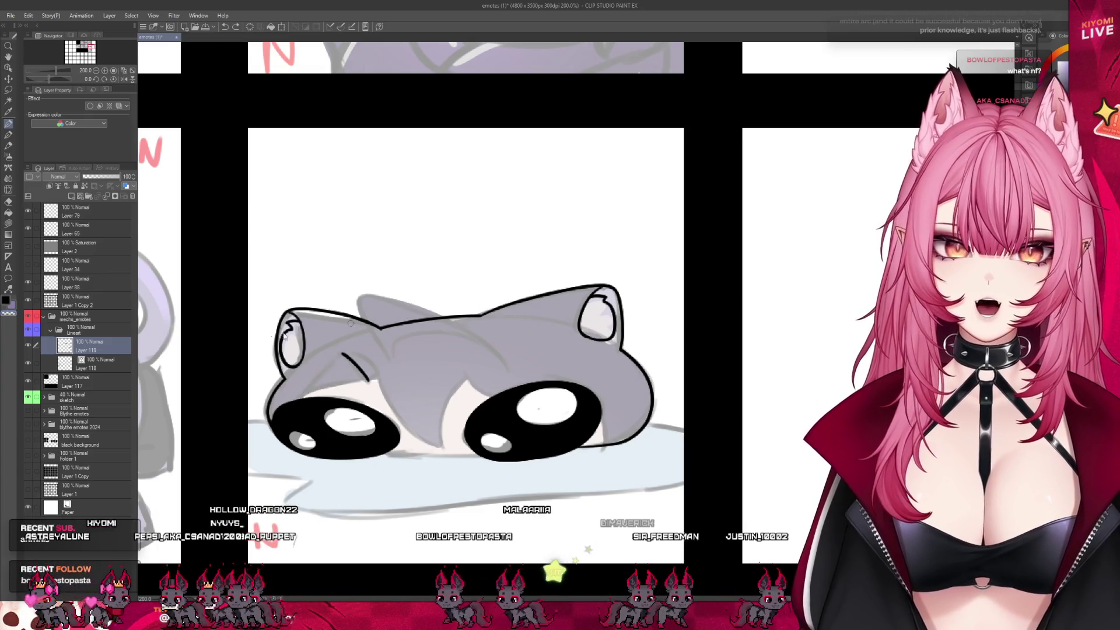
key("ctrl+z")
On Layer 118, close the triangle with a base line and draw a curve down from its tip.
left_click(28, 346)
left_click(28, 345)
left_click(87, 363)
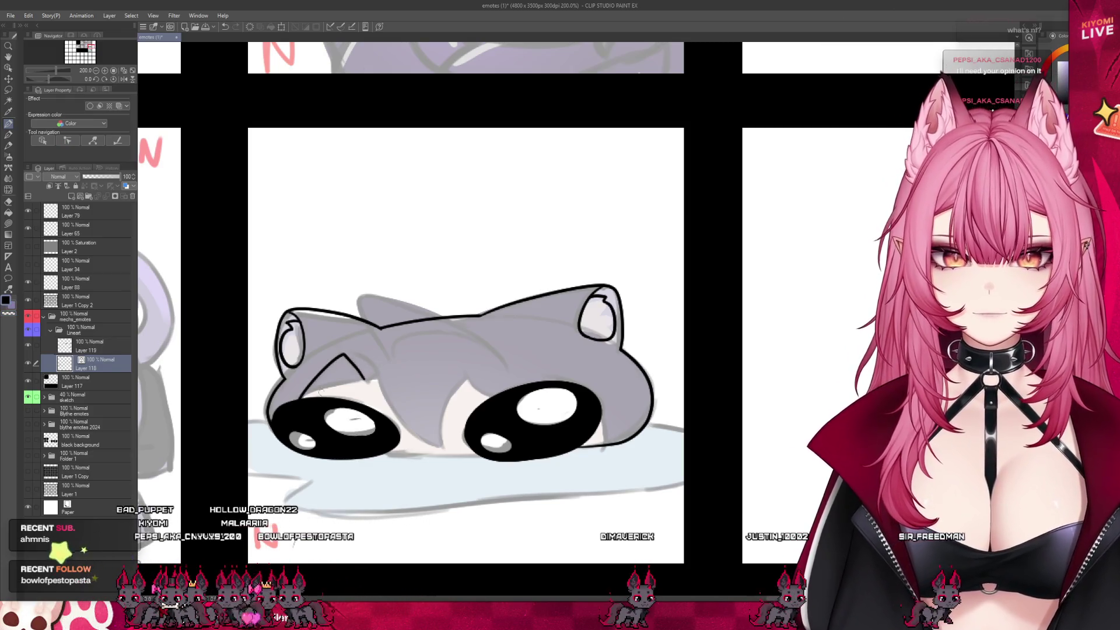
left_click_drag(363, 379, 309, 388)
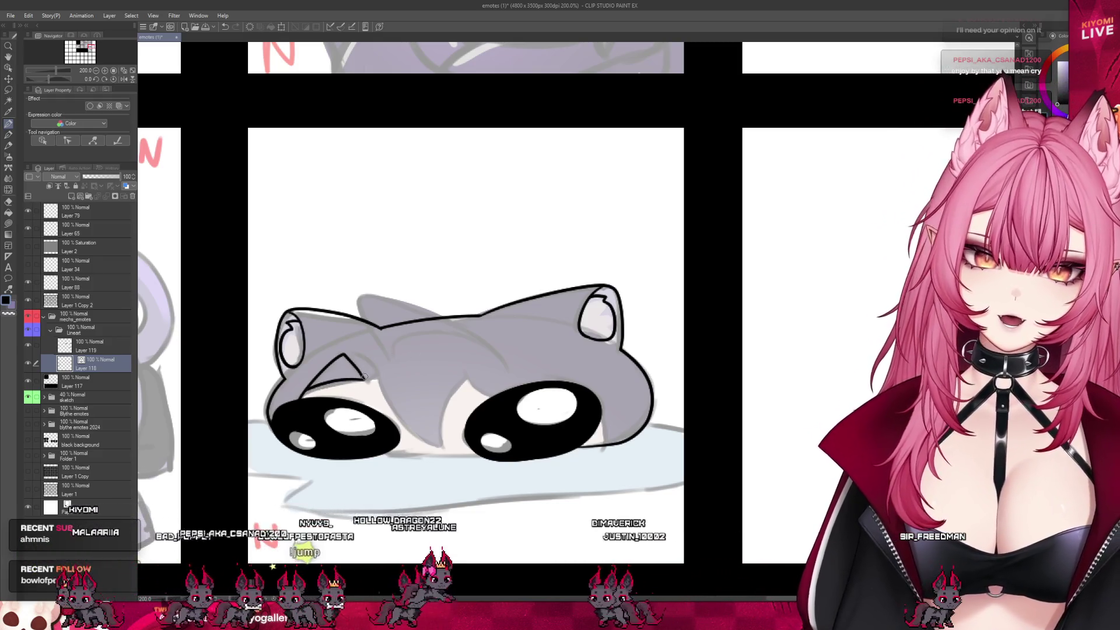
mouse_move(352, 356)
left_mouse_down()
mouse_move(432, 444)
mouse_move(450, 447)
left_mouse_up()
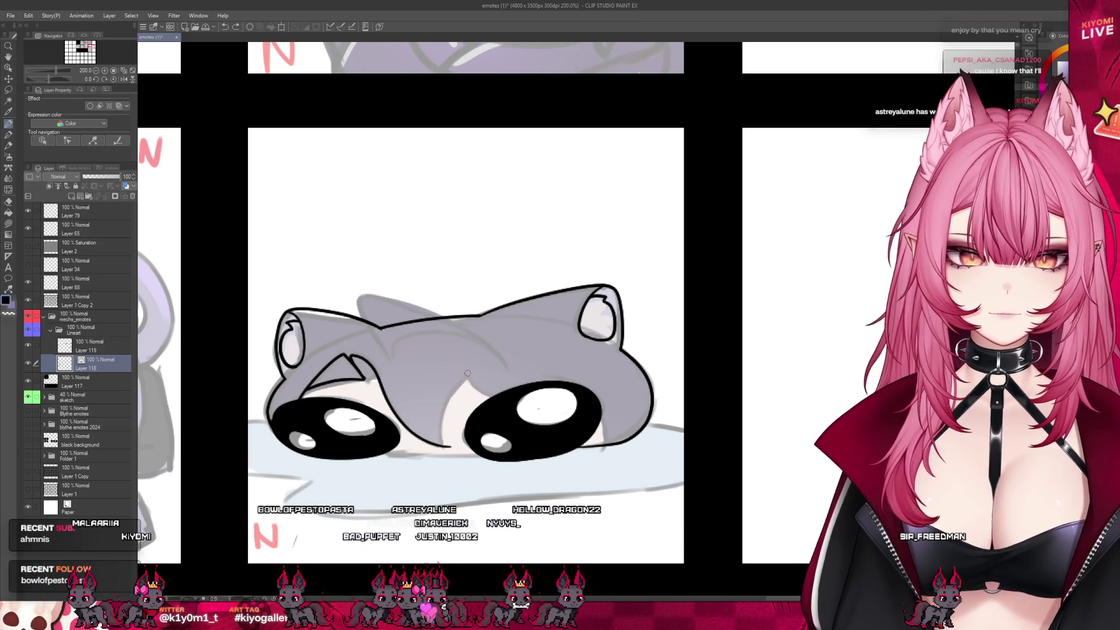